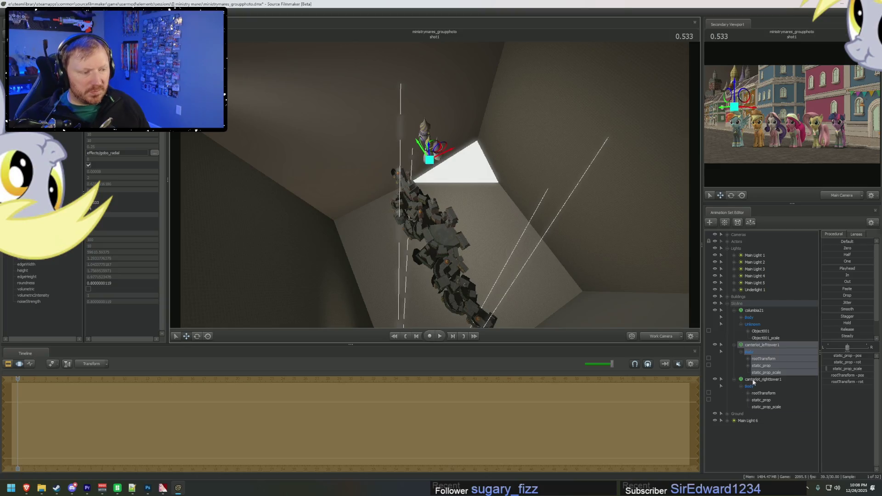
- Nudge the right flower prop toward the light and deselect it
{"action": "left_click", "coordinate": [753, 381]}
{"action": "mouse_move", "coordinate": [429, 126]}
{"action": "left_mouse_down"}
{"action": "mouse_move", "coordinate": [453, 155]}
{"action": "mouse_move", "coordinate": [461, 144]}
{"action": "left_mouse_up"}
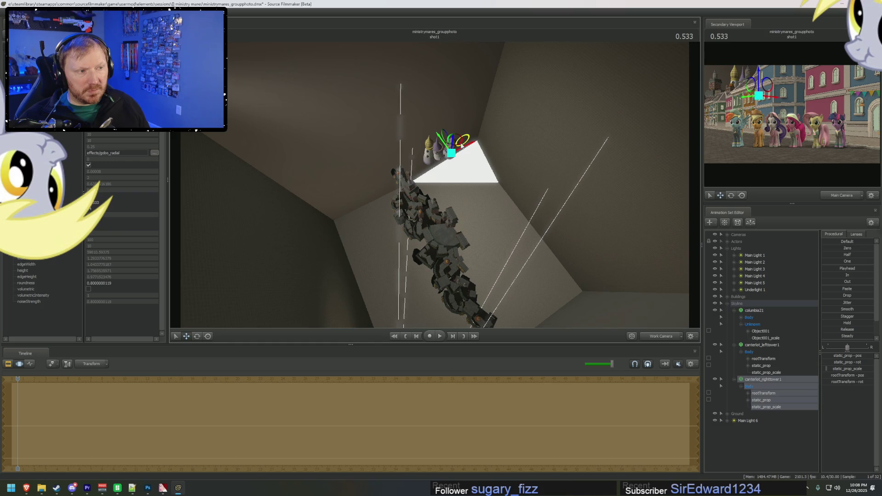
{"action": "left_click", "coordinate": [508, 199]}
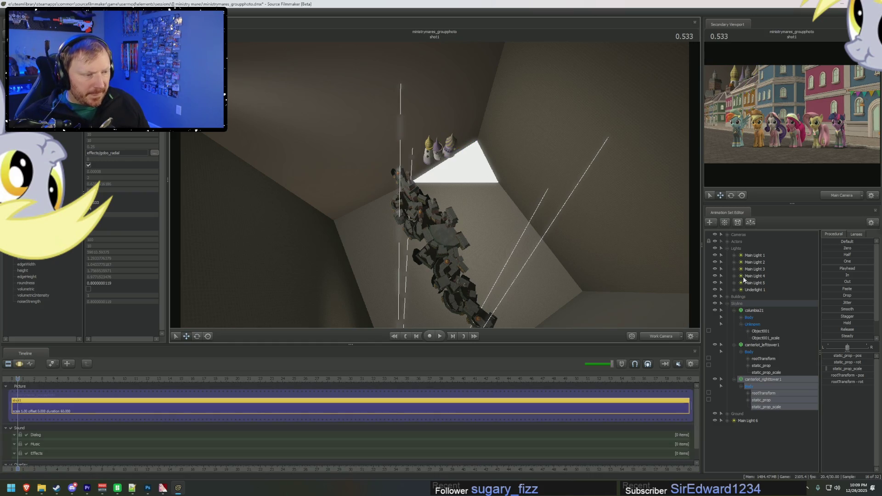
- Extend Main Light 6's intensity maximum to 600000 and raise its intensity
{"action": "left_click", "coordinate": [748, 420]}
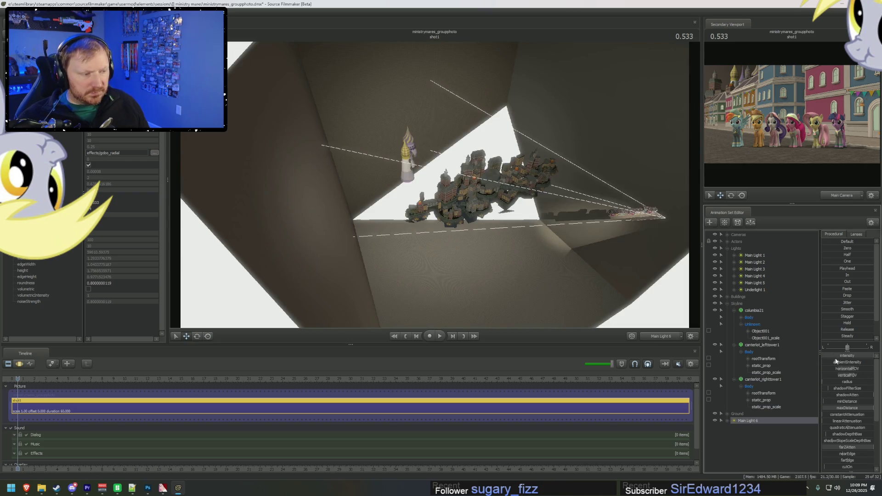
{"action": "right_click", "coordinate": [844, 363]}
{"action": "left_click", "coordinate": [858, 364]}
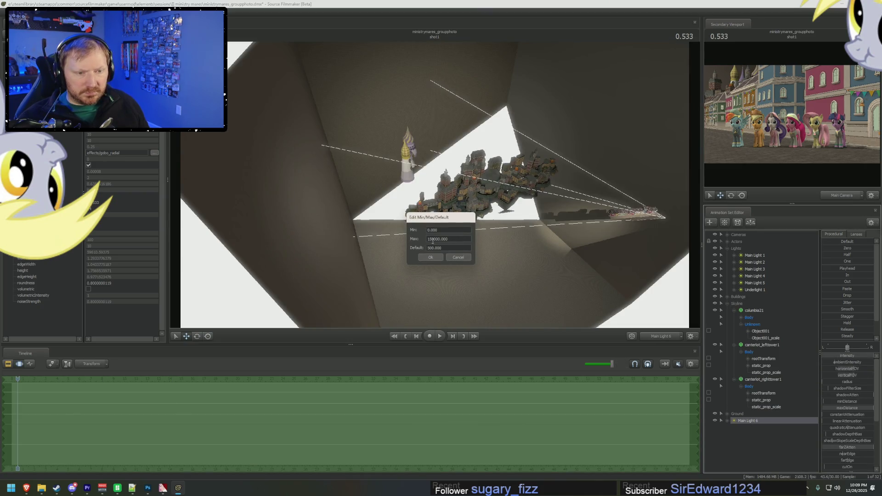
{"action": "key", "text": "Return"}
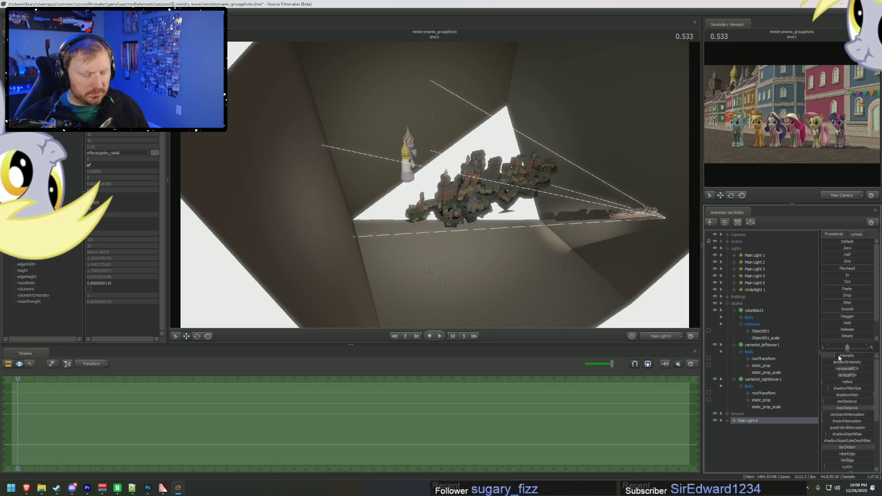
{"action": "left_click_drag", "start_coordinate": [839, 357], "coordinate": [858, 355]}
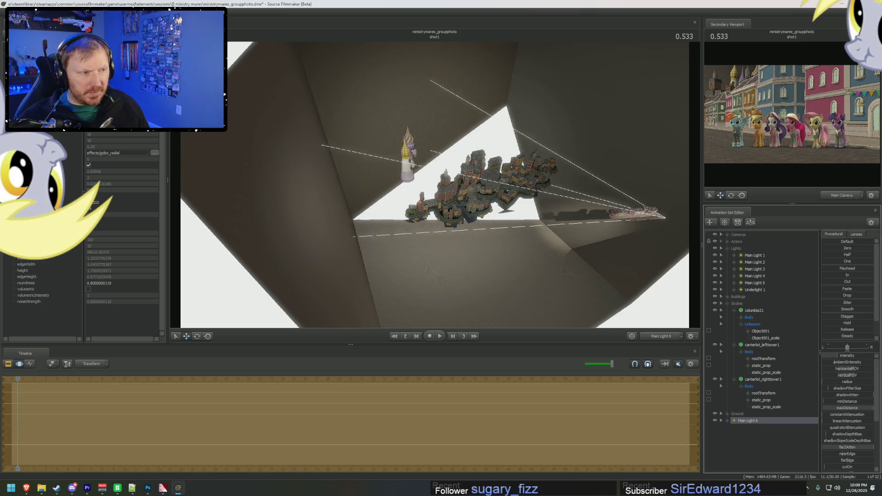
- Shift the view over the town and settle the viewport on the work view
{"action": "left_click_drag", "start_coordinate": [434, 187], "coordinate": [413, 172]}
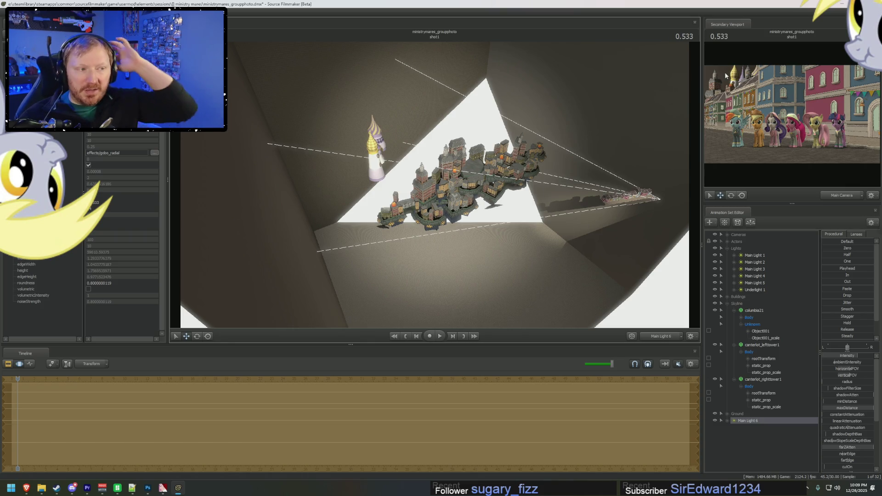
{"action": "key", "text": "F2"}
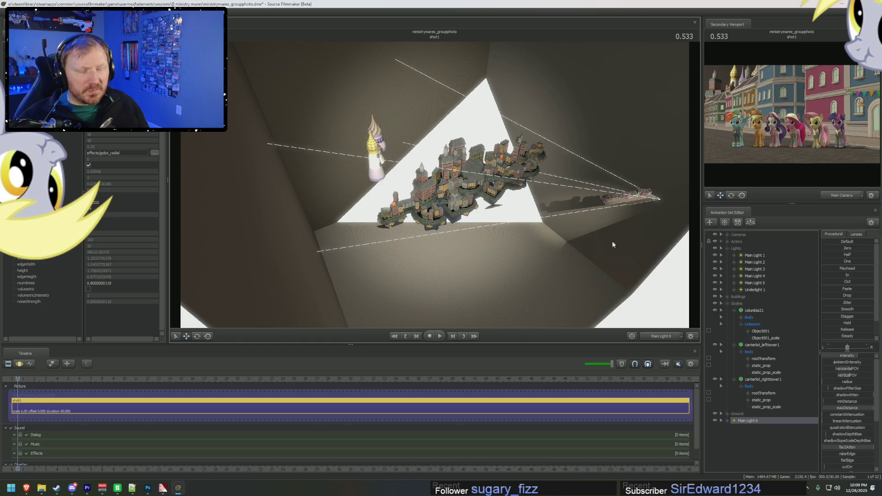
{"action": "left_click", "coordinate": [659, 338]}
{"action": "left_click", "coordinate": [658, 338]}
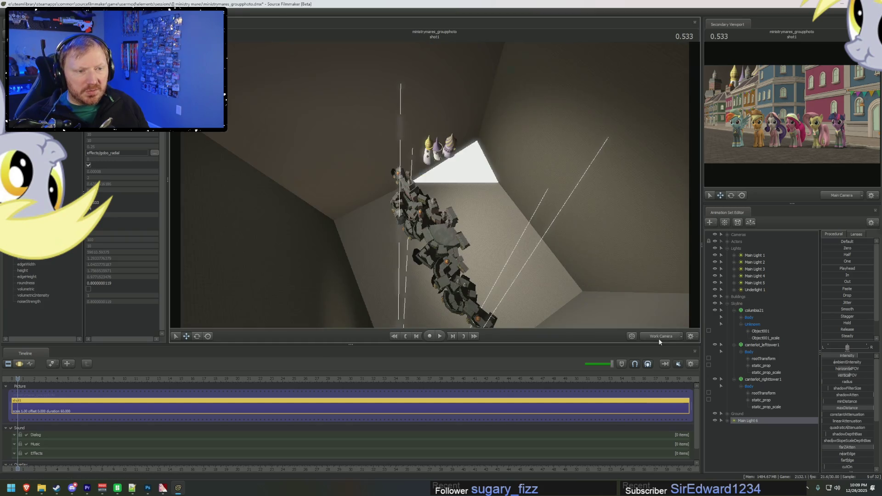
- Orbit the work camera around the set and building cluster
{"action": "mouse_move", "coordinate": [636, 325]}
{"action": "left_mouse_down"}
{"action": "mouse_move", "coordinate": [607, 289]}
{"action": "mouse_move", "coordinate": [449, 177]}
{"action": "left_mouse_up"}
{"action": "key", "text": "F3"}
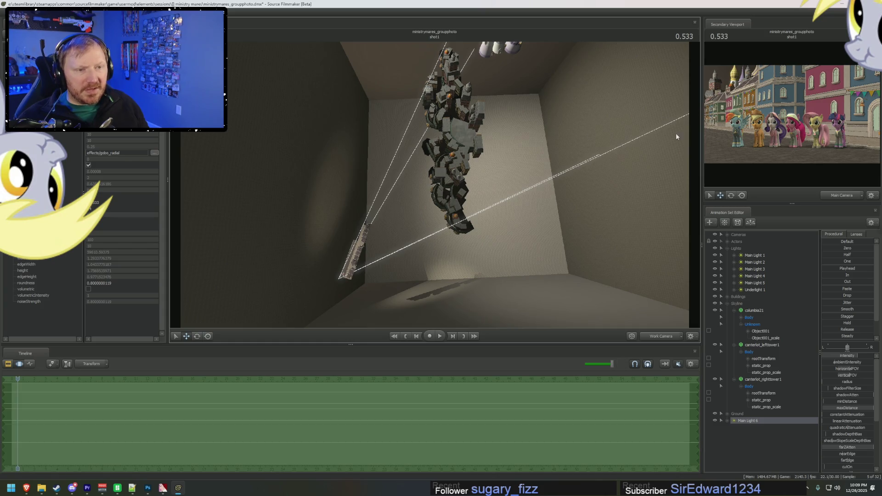
{"action": "mouse_move", "coordinate": [449, 176]}
{"action": "left_mouse_down"}
{"action": "mouse_move", "coordinate": [441, 186]}
{"action": "mouse_move", "coordinate": [439, 174]}
{"action": "left_mouse_up"}
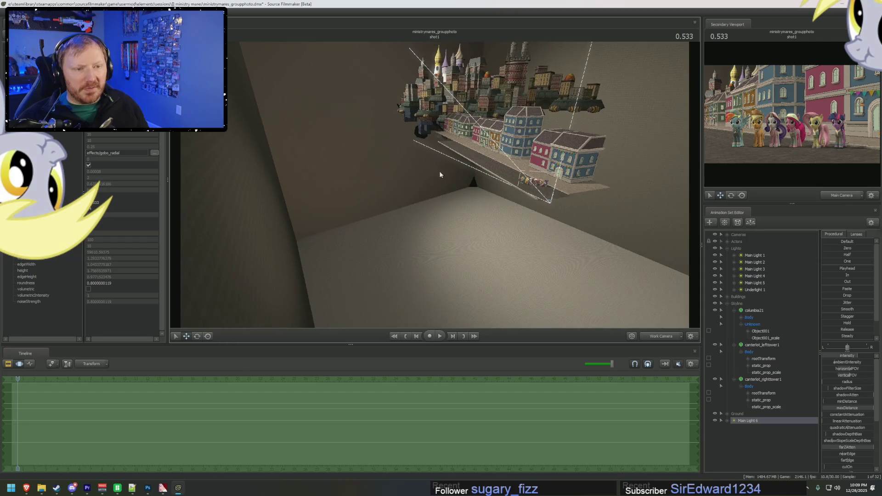
{"action": "key", "text": "F2"}
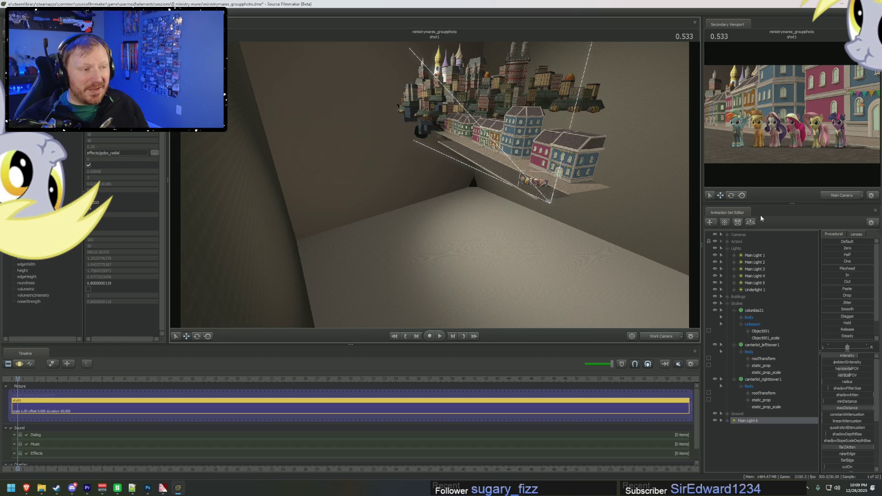
- Check the lineup through the Main Camera, return to the Work Camera and collapse Lights
{"action": "left_click", "coordinate": [754, 235]}
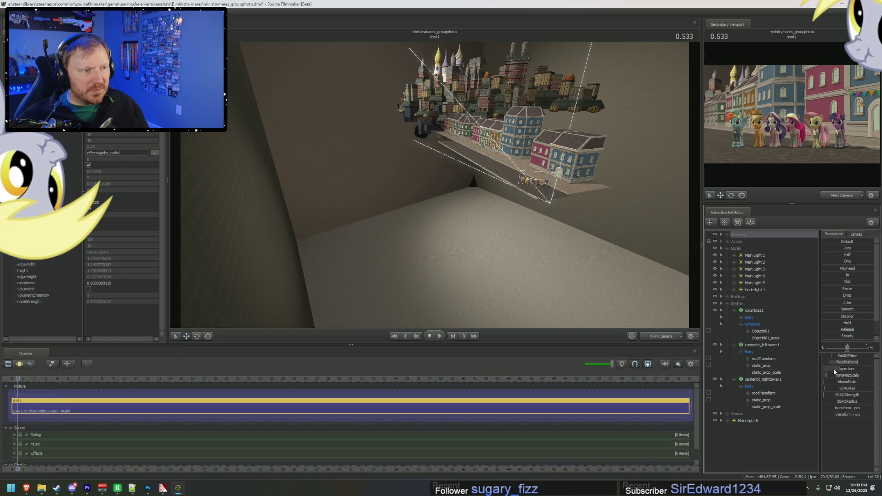
{"action": "left_click", "coordinate": [659, 337]}
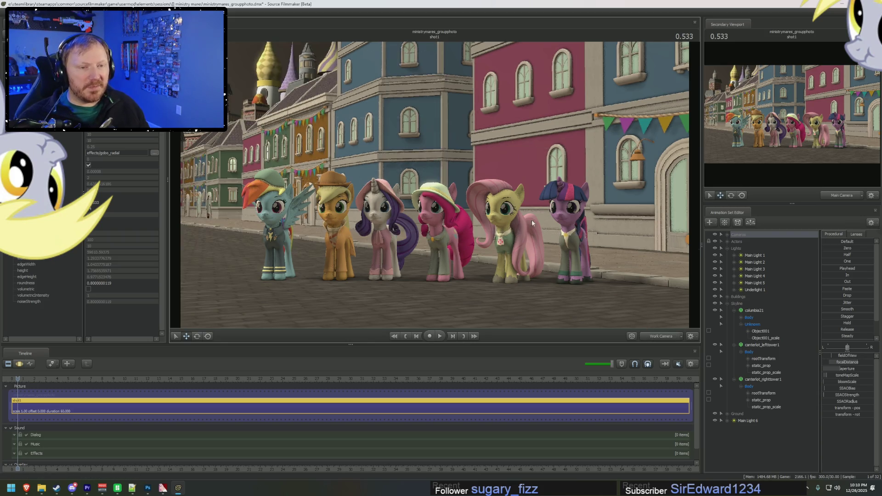
{"action": "key", "text": "F4"}
{"action": "left_click", "coordinate": [728, 249]}
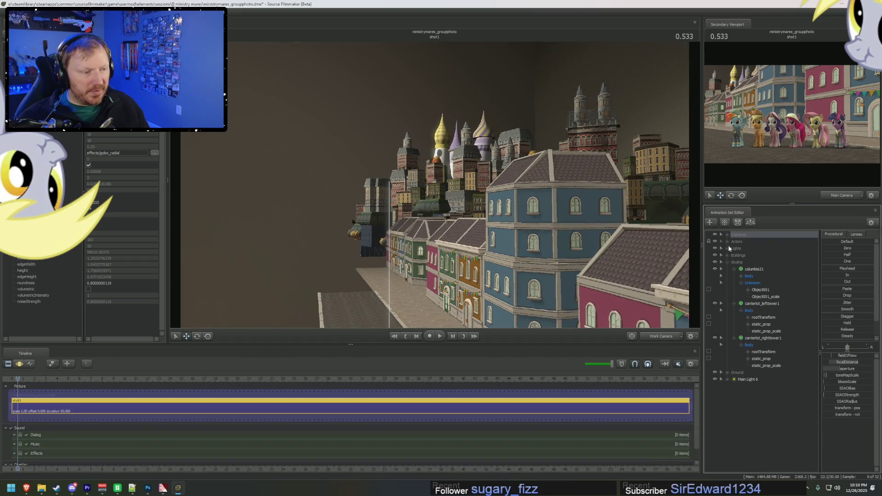
- Create an animation set for the new skycard_tf2_v31 model in the scene
{"action": "left_click", "coordinate": [731, 262]}
{"action": "right_click", "coordinate": [740, 292]}
{"action": "left_click", "coordinate": [774, 315]}
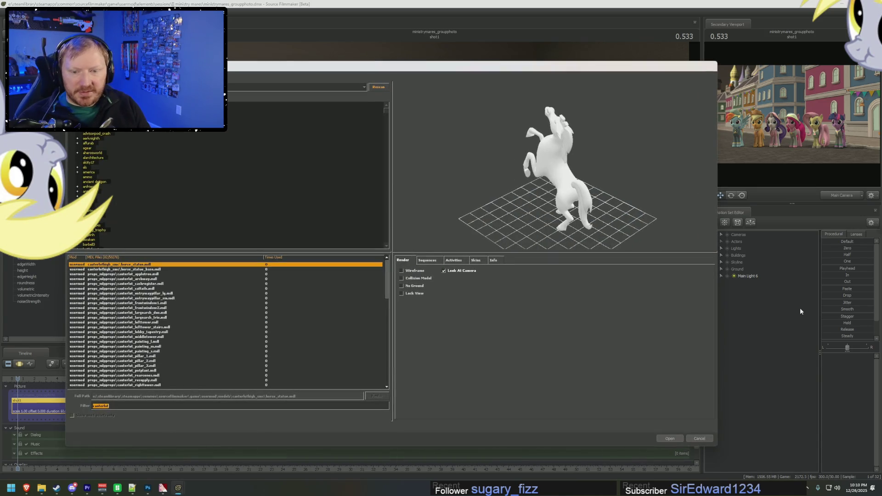
{"action": "type", "text": "sky"}
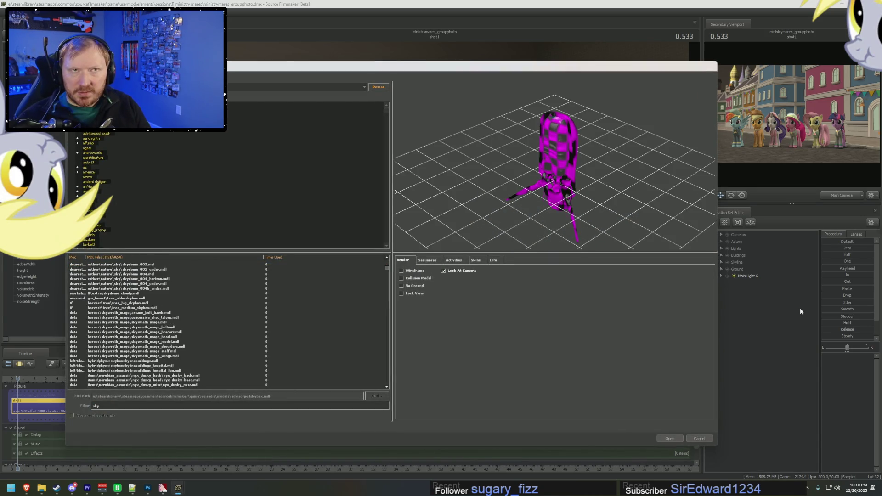
{"action": "type", "text": "card"}
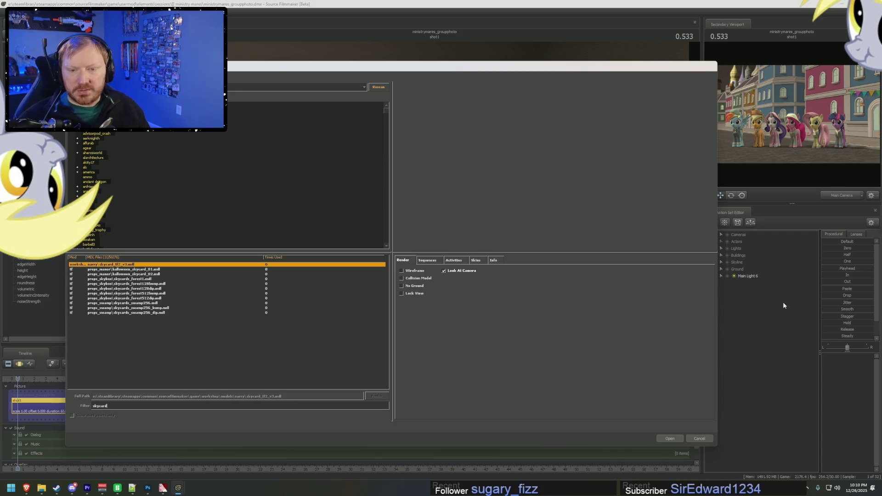
{"action": "key", "text": "Return"}
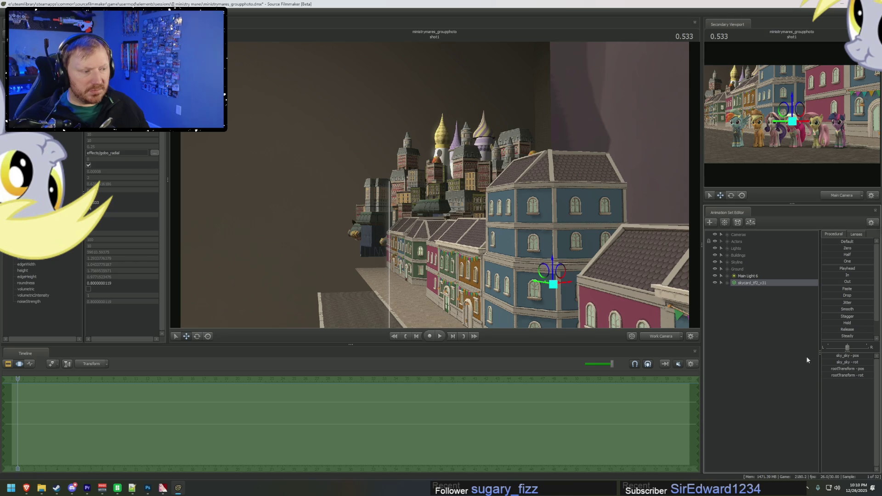
{"action": "mouse_move", "coordinate": [847, 375]}
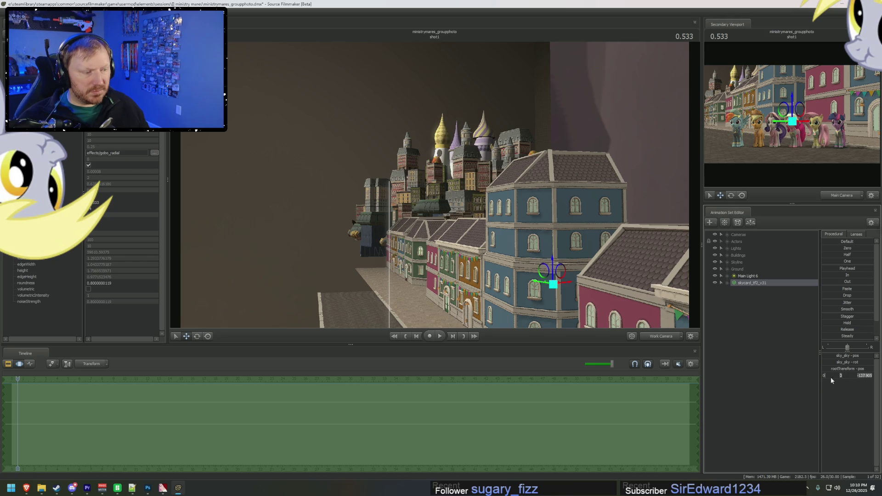
{"action": "left_click", "coordinate": [840, 377]}
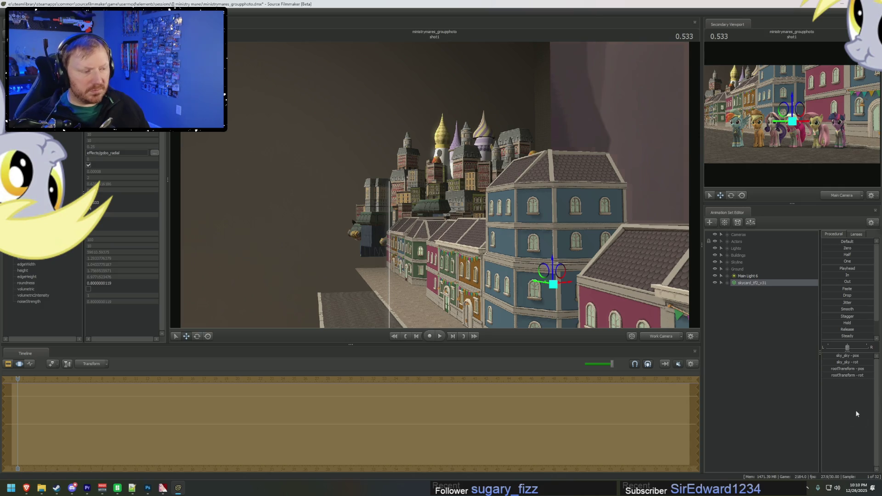
- Turn the sky card via its rootTransform rotation so the mountains face the set
{"action": "left_click", "coordinate": [842, 376]}
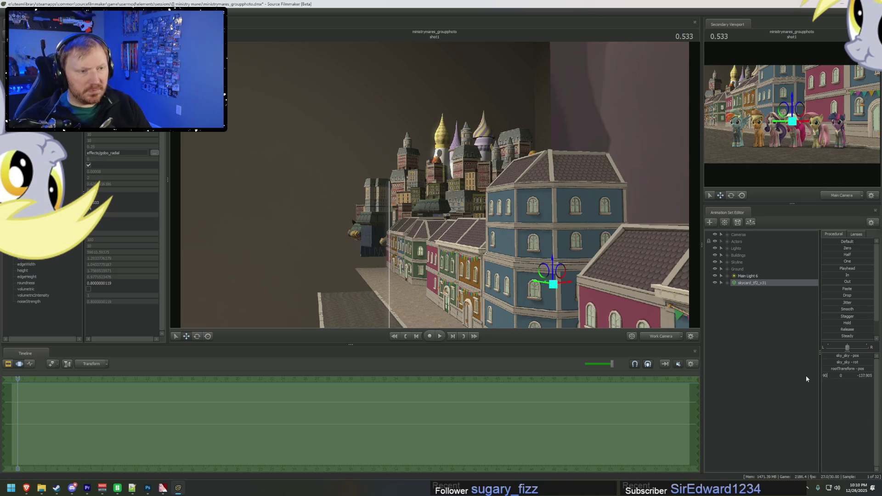
{"action": "left_click_drag", "start_coordinate": [805, 378], "coordinate": [812, 376]}
{"action": "key", "text": "F2"}
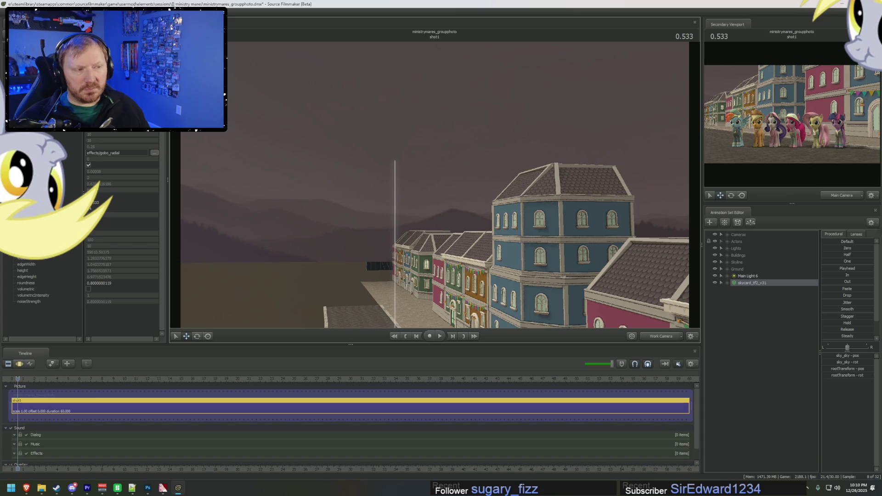
{"action": "left_click_drag", "start_coordinate": [434, 180], "coordinate": [434, 227]}
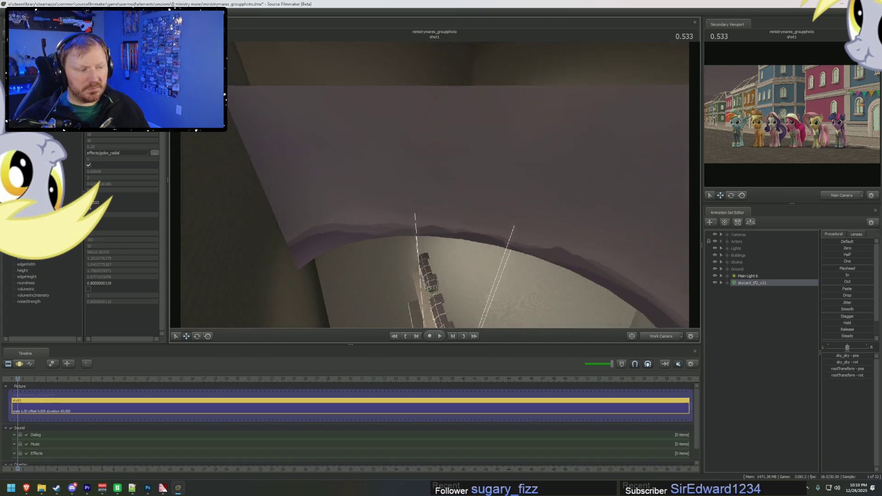
{"action": "mouse_move", "coordinate": [477, 207]}
{"action": "left_mouse_down"}
{"action": "mouse_move", "coordinate": [477, 190]}
{"action": "mouse_move", "coordinate": [495, 173]}
{"action": "left_mouse_up"}
- Lift and position the sky card high above the buildings behind the skyline
{"action": "left_click", "coordinate": [456, 203]}
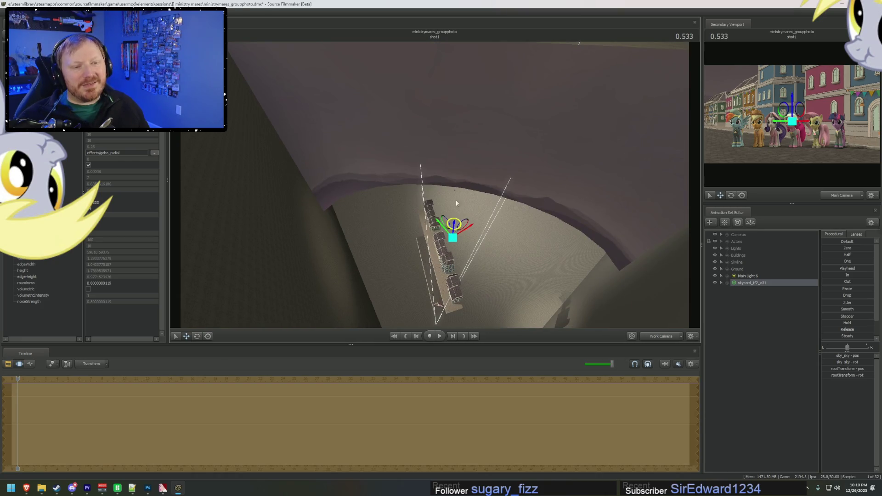
{"action": "left_click_drag", "start_coordinate": [456, 202], "coordinate": [434, 80]}
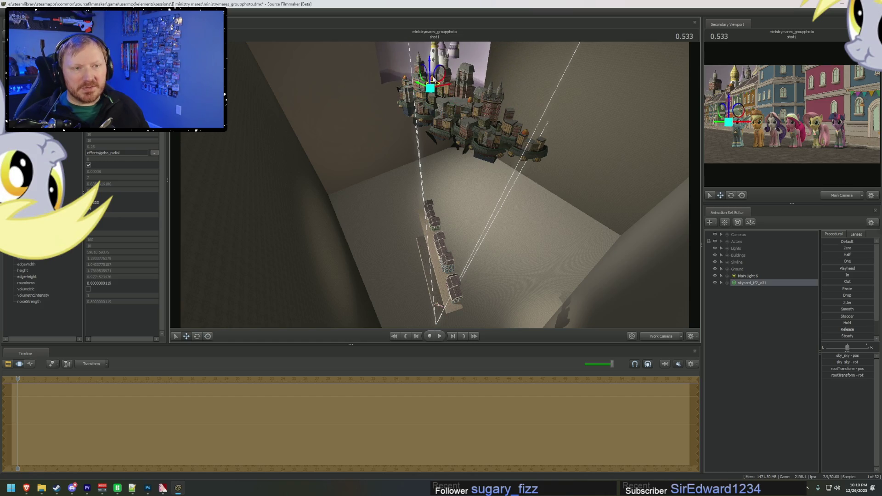
{"action": "mouse_move", "coordinate": [430, 111]}
{"action": "left_mouse_down"}
{"action": "mouse_move", "coordinate": [438, 191]}
{"action": "mouse_move", "coordinate": [449, 174]}
{"action": "left_mouse_up"}
{"action": "key", "text": "e"}
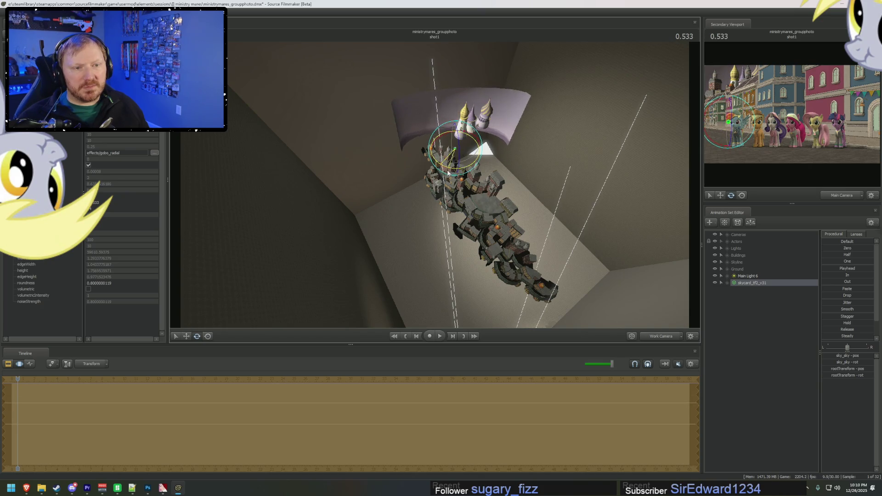
{"action": "key", "text": "w"}
{"action": "mouse_move", "coordinate": [401, 150]}
{"action": "left_mouse_down"}
{"action": "mouse_move", "coordinate": [428, 159]}
{"action": "mouse_move", "coordinate": [463, 191]}
{"action": "left_mouse_up"}
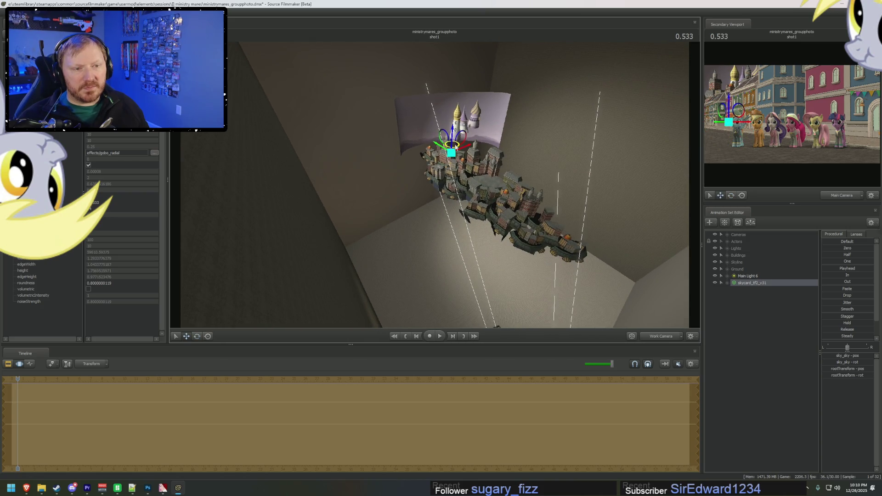
{"action": "left_click_drag", "start_coordinate": [456, 148], "coordinate": [433, 186]}
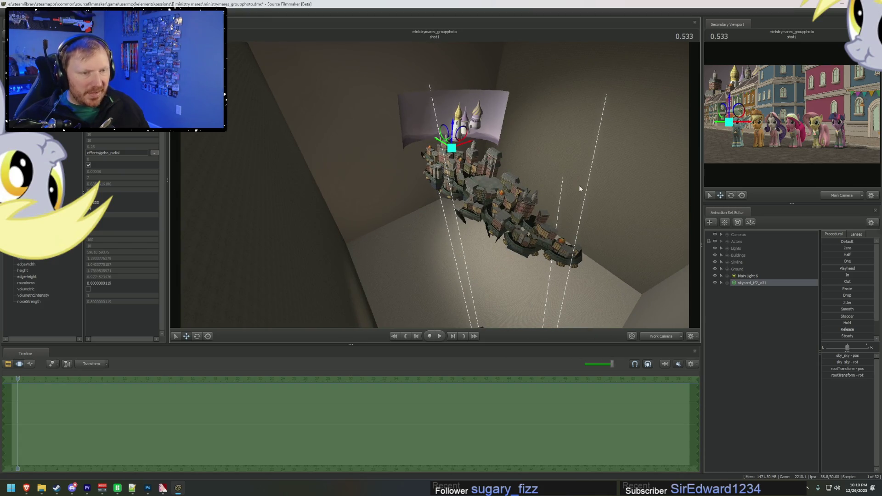
{"action": "left_click_drag", "start_coordinate": [579, 185], "coordinate": [435, 186]}
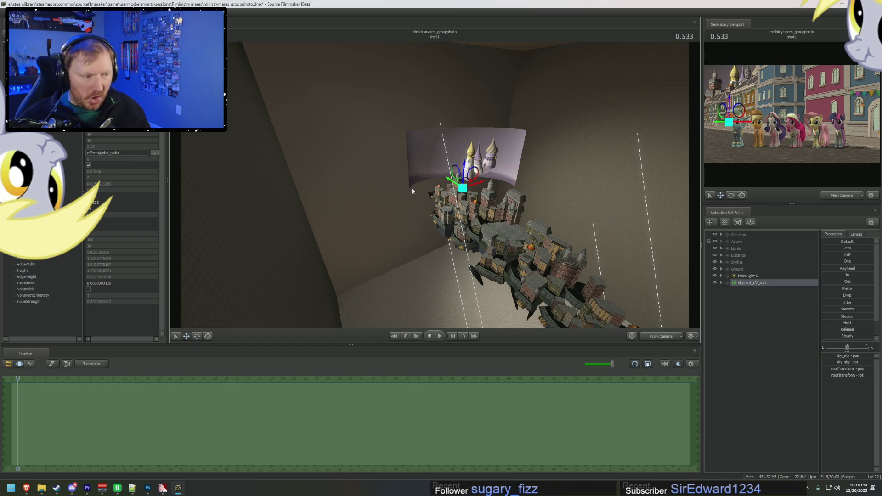
- Bring the Mane.vmt file in Notepad++ to the front
{"action": "left_click", "coordinate": [132, 488]}
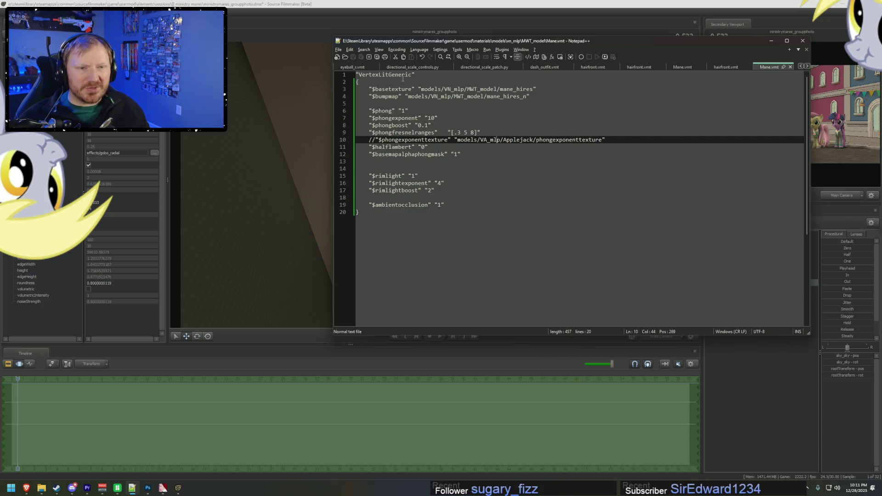
- Close the eyeball, hairfront, shutdown batch, dash_outfit and Mane.vmt files, then hide Notepad++
{"action": "left_click", "coordinate": [376, 67]}
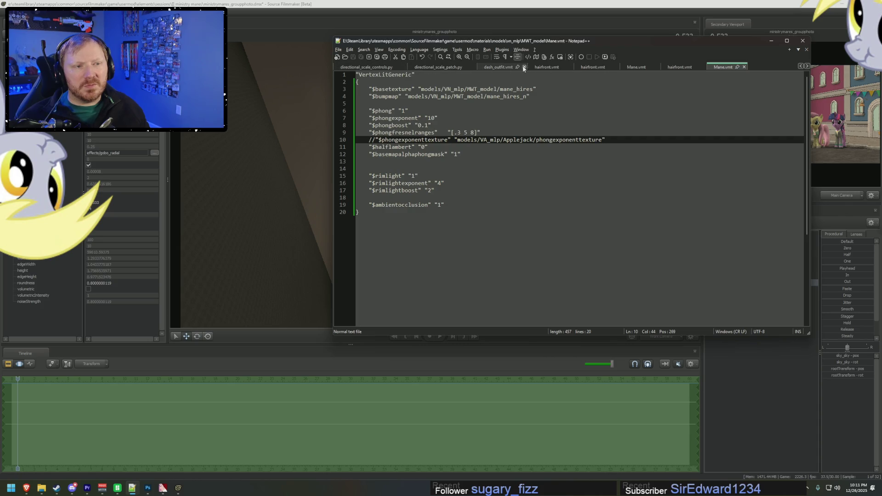
{"action": "left_click", "coordinate": [571, 67]}
{"action": "left_click", "coordinate": [571, 66]}
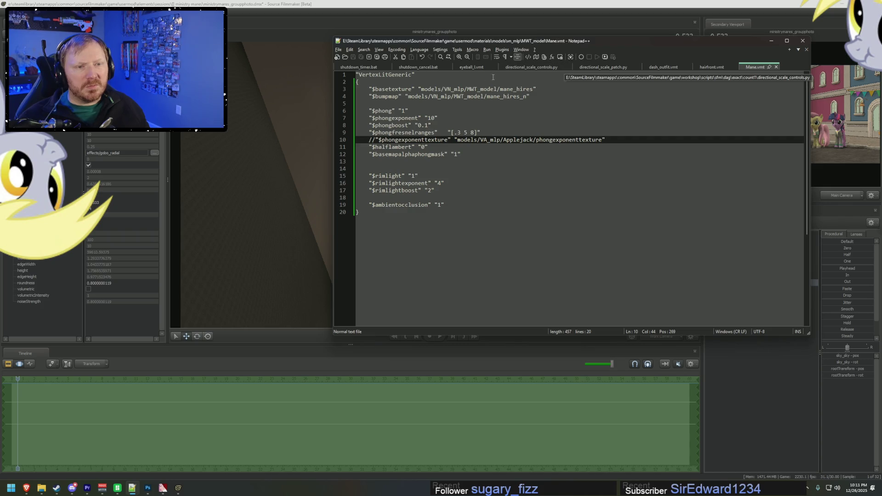
{"action": "left_click", "coordinate": [389, 67]}
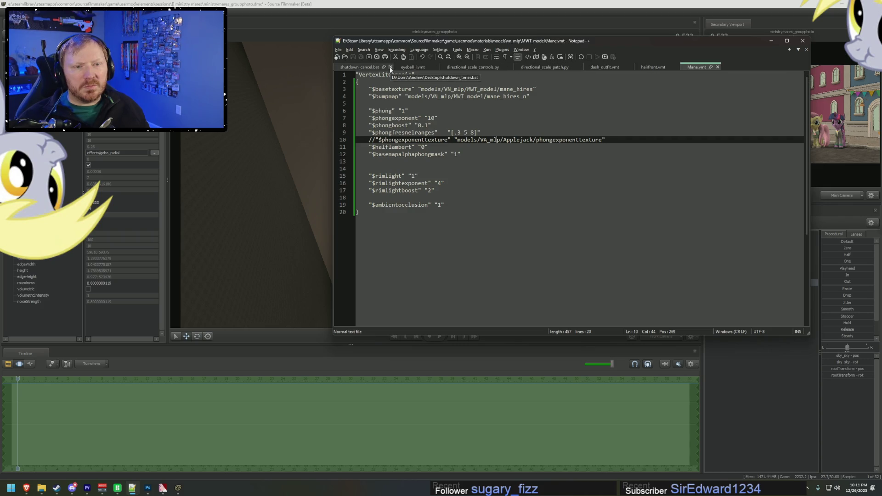
{"action": "left_click", "coordinate": [390, 67]}
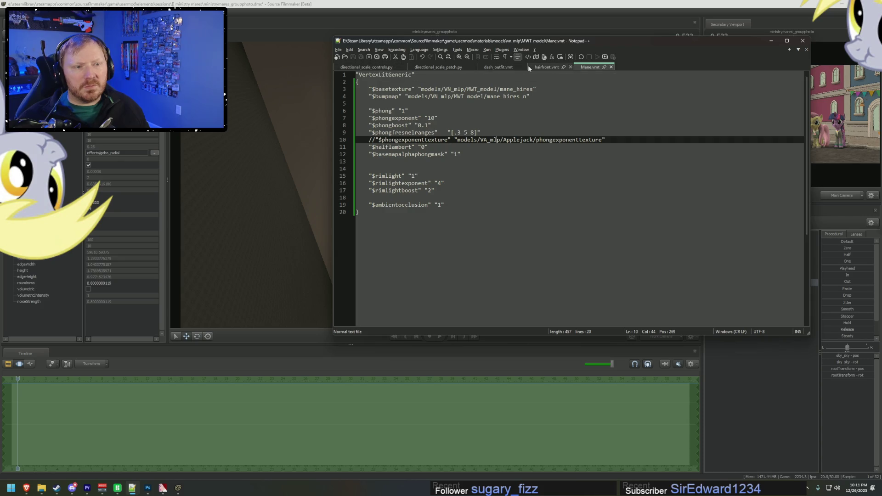
{"action": "left_click", "coordinate": [523, 67]}
{"action": "left_click", "coordinate": [523, 66]}
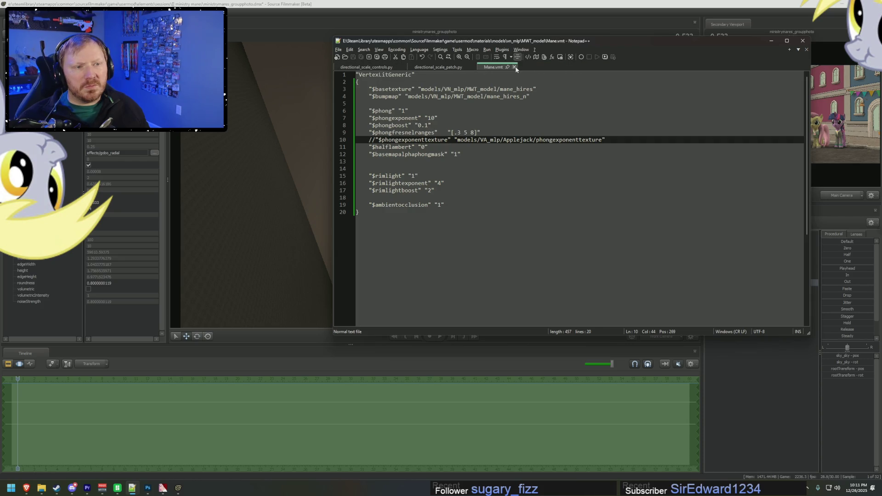
{"action": "left_click", "coordinate": [507, 67]}
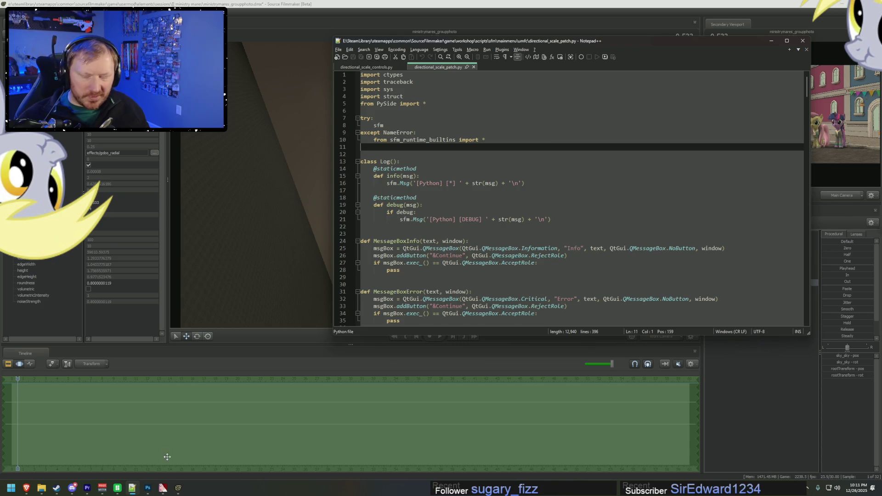
{"action": "left_click", "coordinate": [275, 448]}
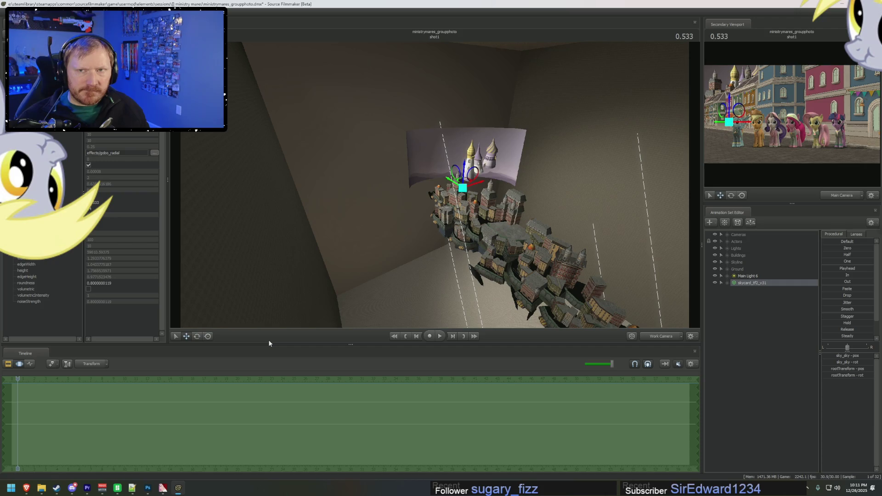
{"action": "mouse_move", "coordinate": [42, 488]}
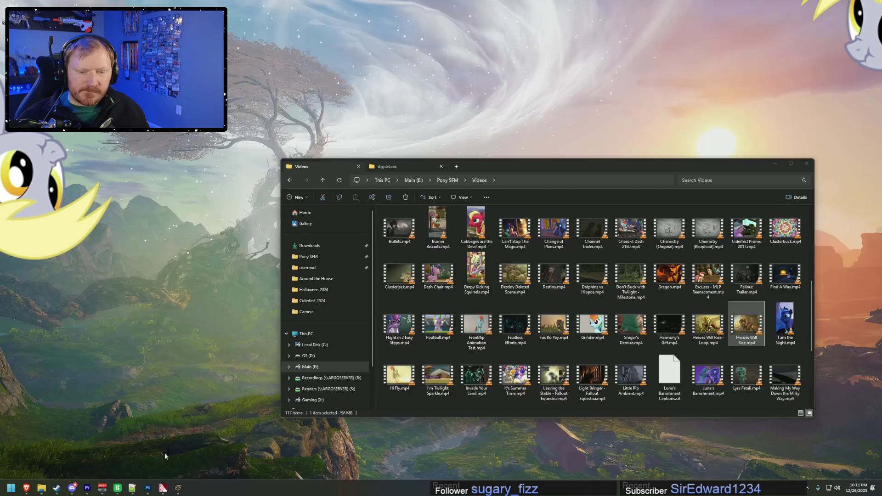
- Browse from the Pony SFM usermod folders over to game\workshop\materials\narry
{"action": "left_click", "coordinate": [190, 454]}
{"action": "left_click", "coordinate": [319, 256]}
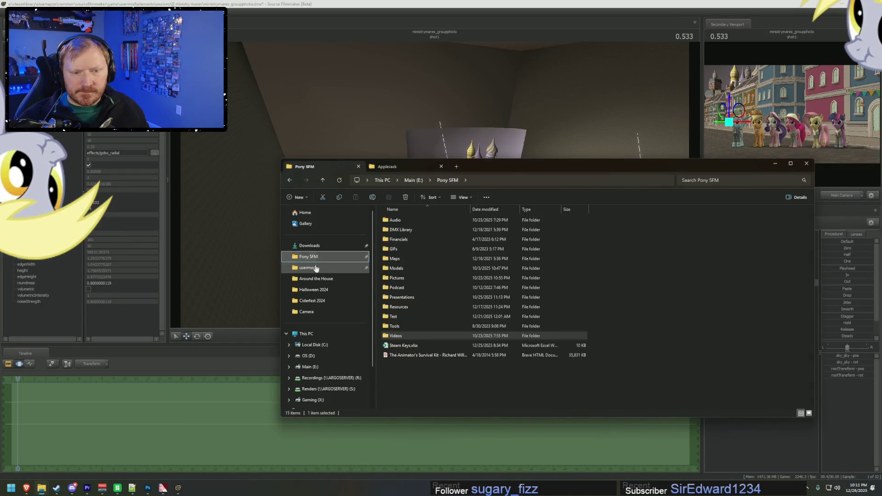
{"action": "double_click", "coordinate": [414, 278]}
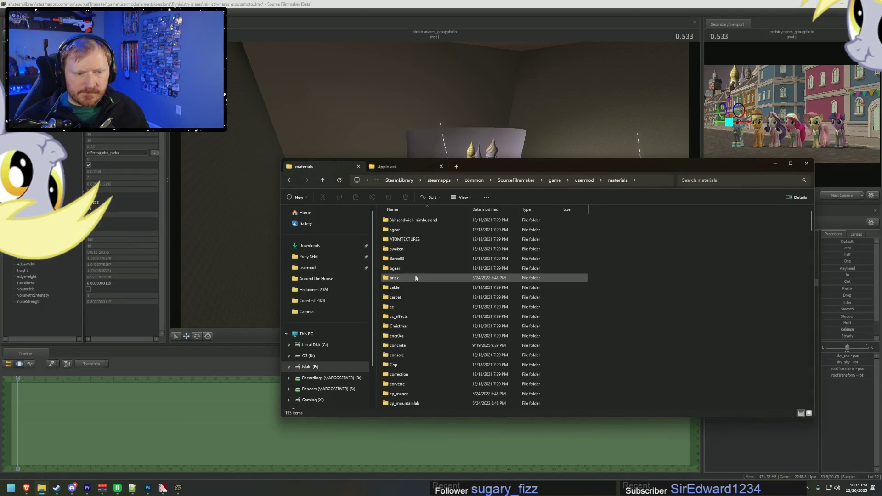
{"action": "scroll", "coordinate": [406, 276], "scroll_direction": "down", "scroll_amount": 10}
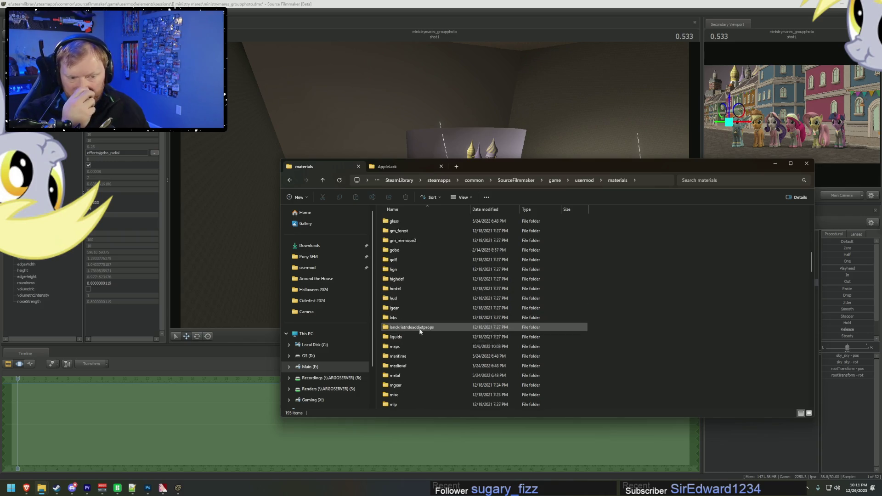
{"action": "scroll", "coordinate": [419, 331], "scroll_direction": "down", "scroll_amount": 4}
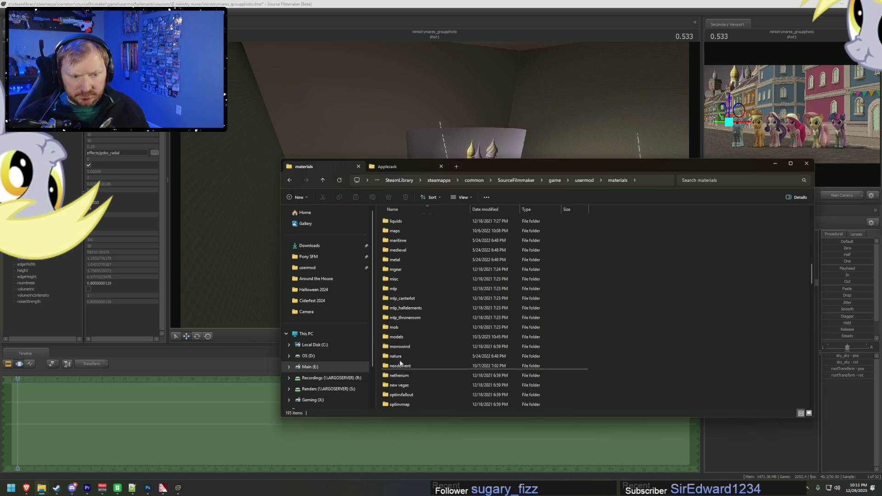
{"action": "scroll", "coordinate": [410, 365], "scroll_direction": "down", "scroll_amount": 6}
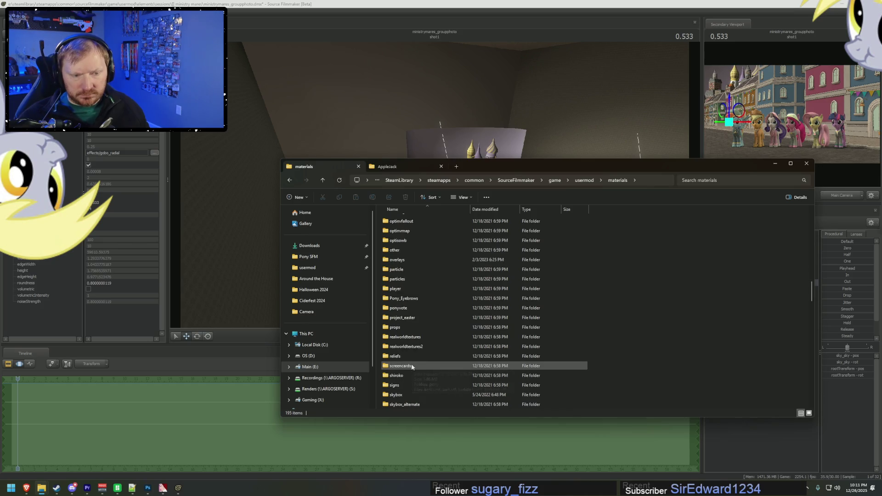
{"action": "scroll", "coordinate": [410, 345], "scroll_direction": "up", "scroll_amount": 5}
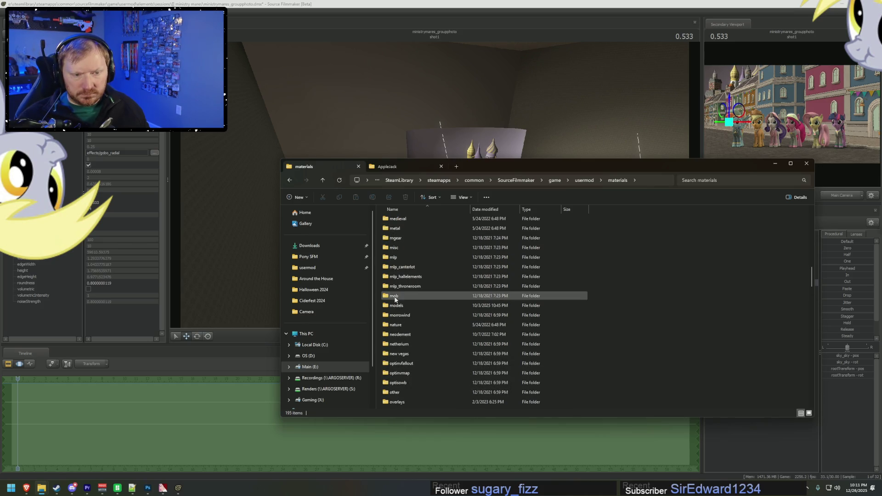
{"action": "double_click", "coordinate": [396, 306]}
{"action": "scroll", "coordinate": [406, 304], "scroll_direction": "down", "scroll_amount": 5}
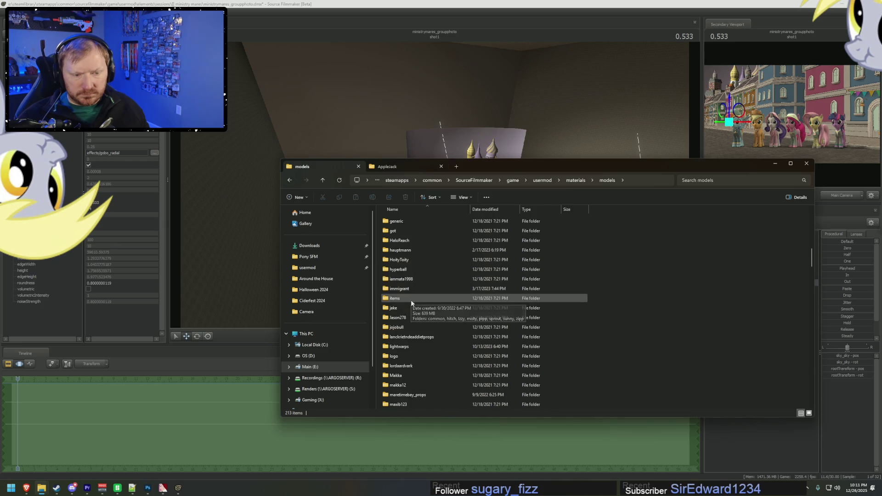
{"action": "scroll", "coordinate": [411, 306], "scroll_direction": "down", "scroll_amount": 4}
{"action": "scroll", "coordinate": [407, 331], "scroll_direction": "down", "scroll_amount": 3}
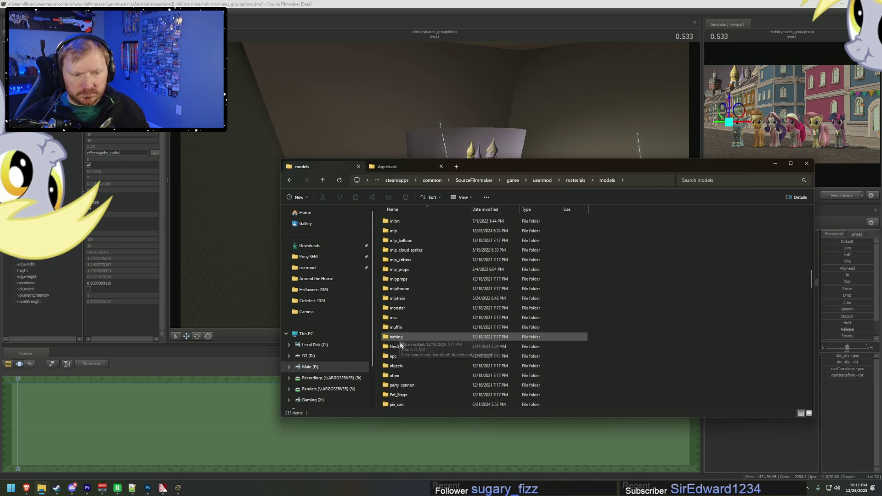
{"action": "scroll", "coordinate": [400, 344], "scroll_direction": "down", "scroll_amount": 1}
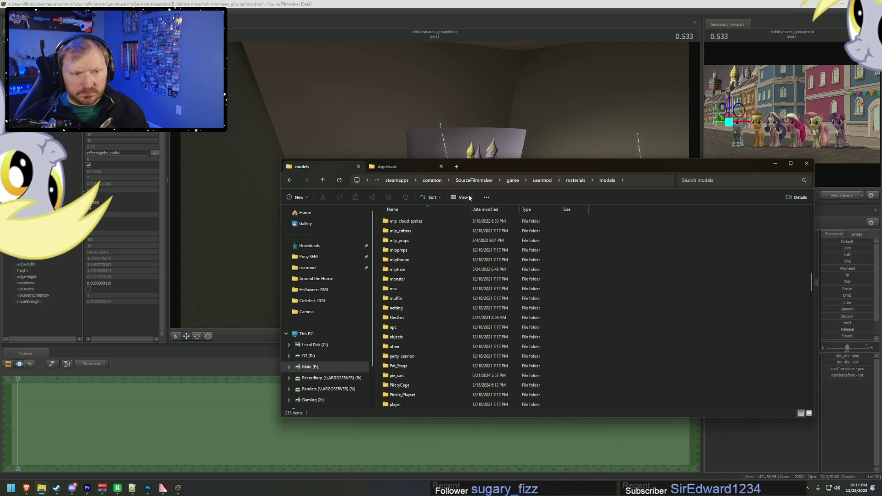
{"action": "left_click", "coordinate": [512, 180]}
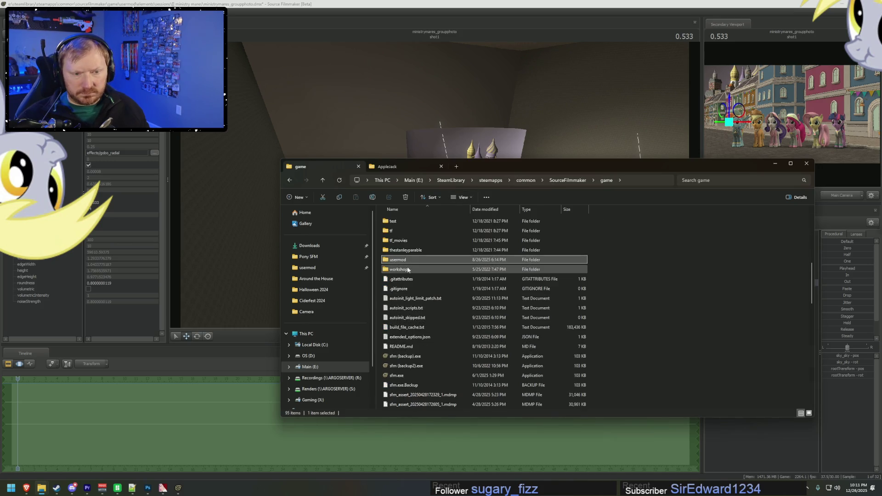
{"action": "double_click", "coordinate": [405, 269]}
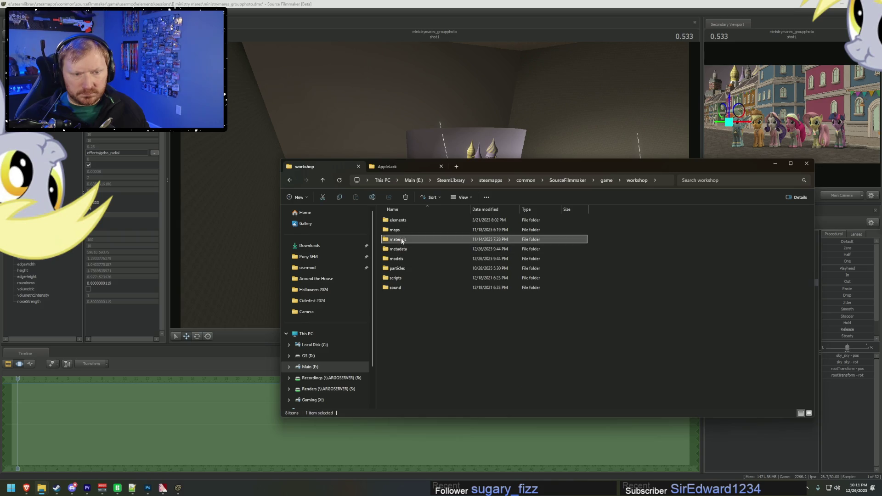
{"action": "double_click", "coordinate": [396, 239]}
{"action": "scroll", "coordinate": [397, 319], "scroll_direction": "down", "scroll_amount": 1}
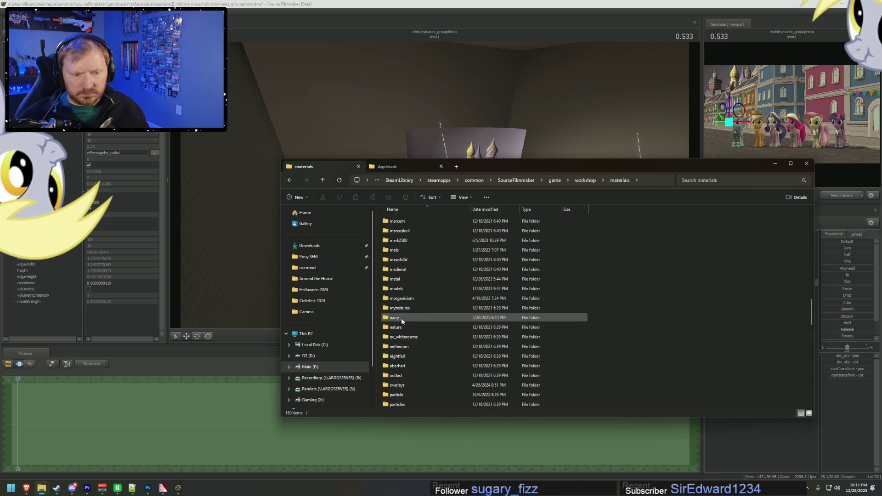
{"action": "double_click", "coordinate": [393, 317]}
{"action": "scroll", "coordinate": [423, 300], "scroll_direction": "down", "scroll_amount": 10}
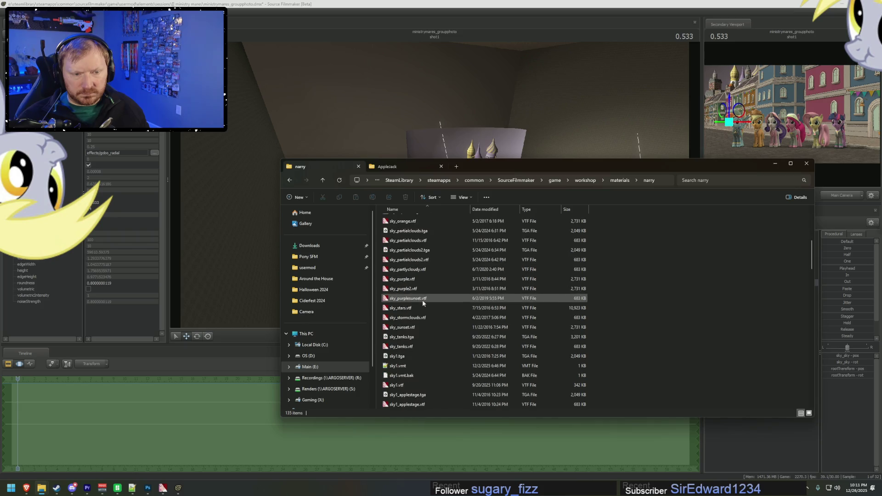
{"action": "scroll", "coordinate": [447, 326], "scroll_direction": "up", "scroll_amount": 2}
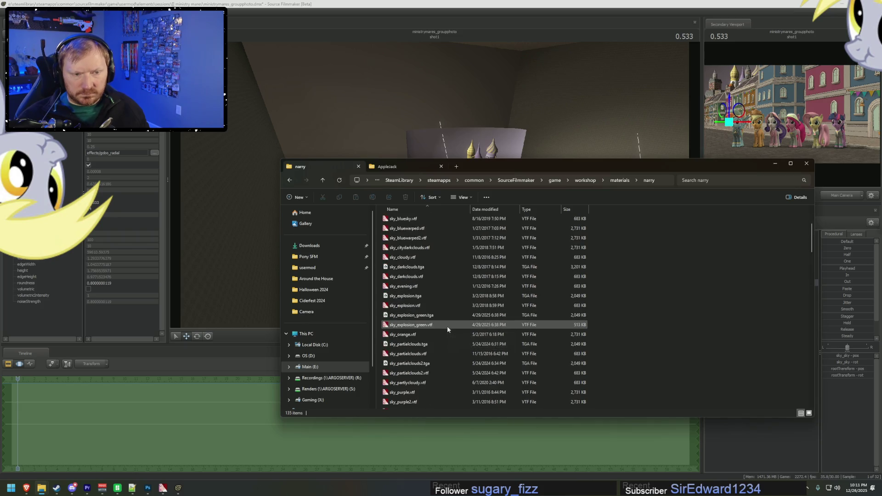
{"action": "scroll", "coordinate": [447, 325], "scroll_direction": "up", "scroll_amount": 1}
{"action": "scroll", "coordinate": [447, 326], "scroll_direction": "up", "scroll_amount": 1}
{"action": "scroll", "coordinate": [445, 332], "scroll_direction": "down", "scroll_amount": 2}
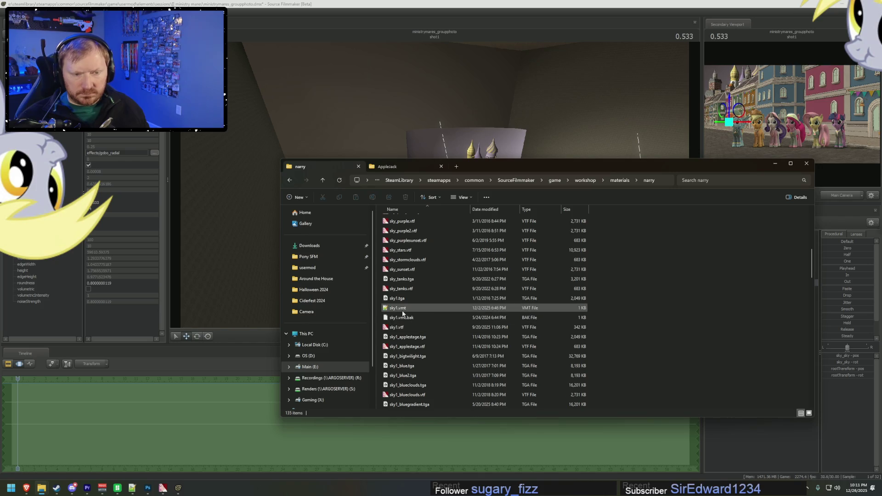
- Switch sky1.vmt's shader from VertexLitGeneric to Unlitgeneric and return to the scene
{"action": "double_click", "coordinate": [404, 307]}
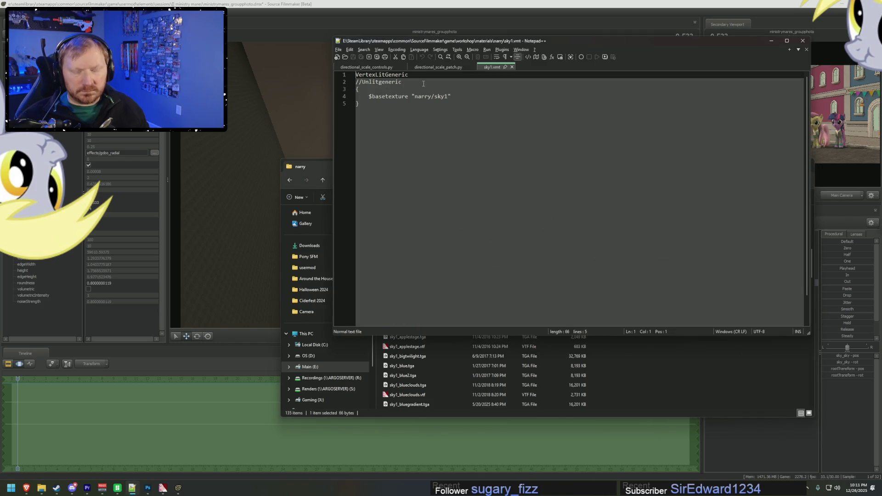
{"action": "type", "text": "//"}
{"action": "key", "text": "ctrl+q"}
{"action": "key", "text": "Down"}
{"action": "key", "text": "ctrl+q"}
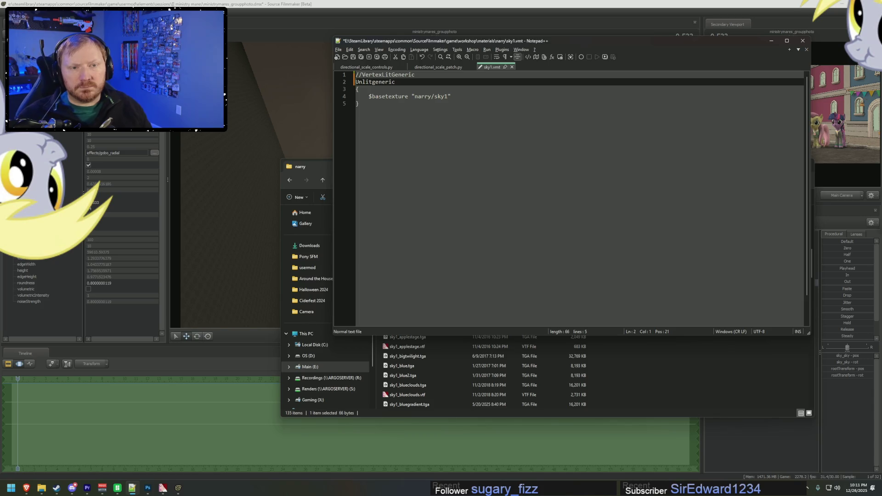
{"action": "left_click", "coordinate": [177, 488]}
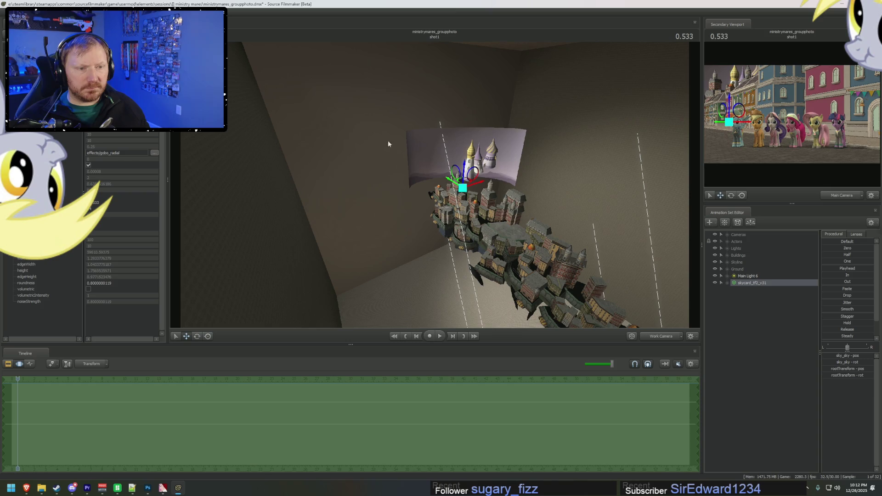
- Copy Main Light 6's animation set as Main Light 7 and look through it
{"action": "left_click_drag", "start_coordinate": [371, 165], "coordinate": [435, 188]}
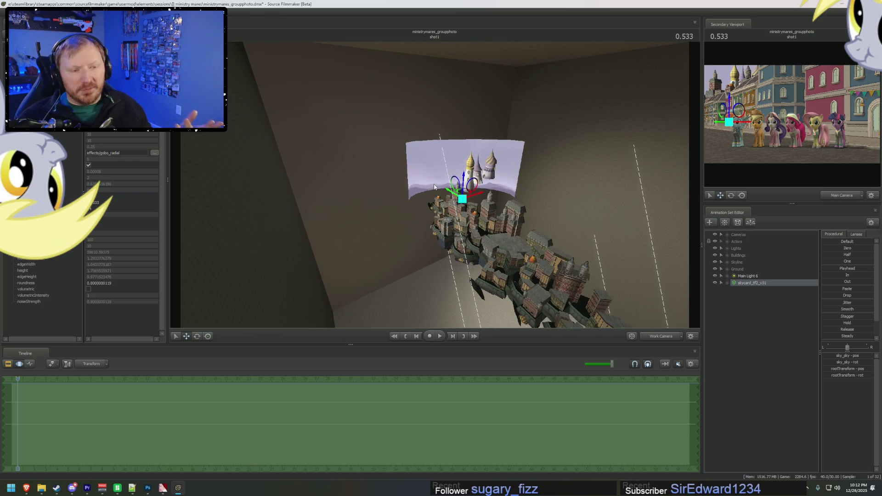
{"action": "right_click", "coordinate": [753, 276]}
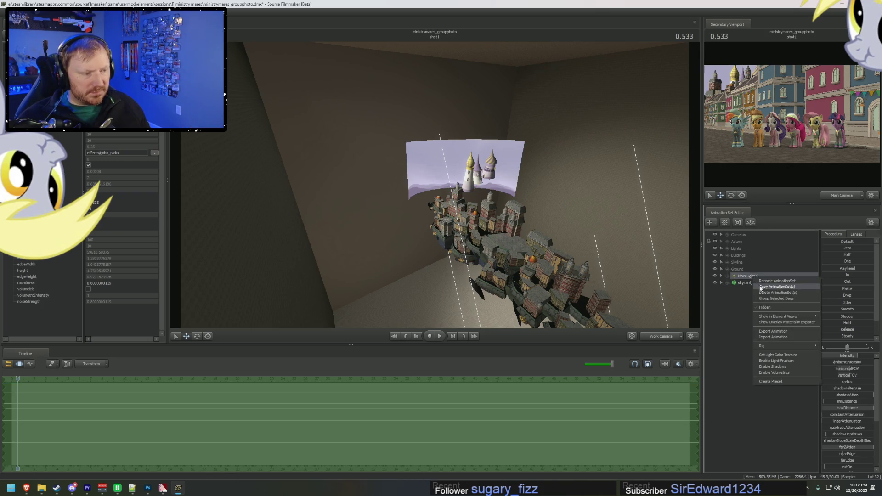
{"action": "right_click", "coordinate": [743, 317]}
{"action": "left_click", "coordinate": [751, 356]}
{"action": "left_click", "coordinate": [748, 290]}
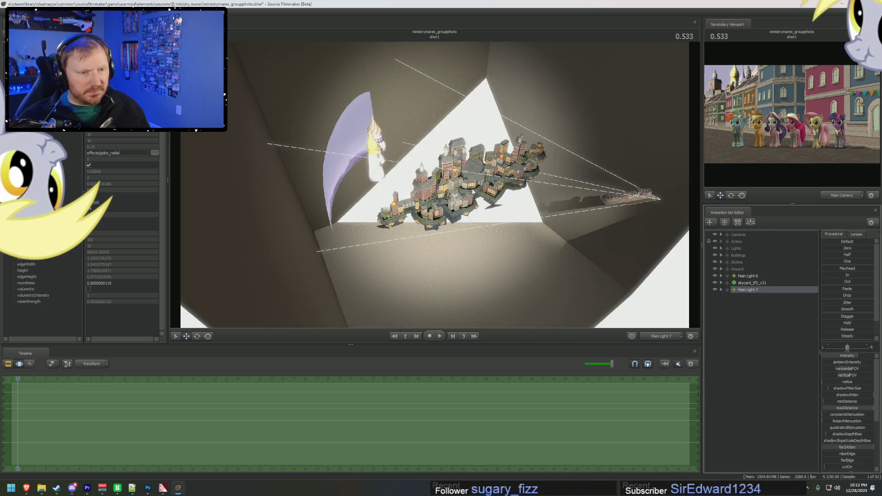
- Aim Main Light 7 at the buildings and sky card and lower its intensity slightly
{"action": "mouse_move", "coordinate": [434, 186]}
{"action": "left_mouse_down"}
{"action": "mouse_move", "coordinate": [483, 159]}
{"action": "mouse_move", "coordinate": [441, 207]}
{"action": "left_mouse_up"}
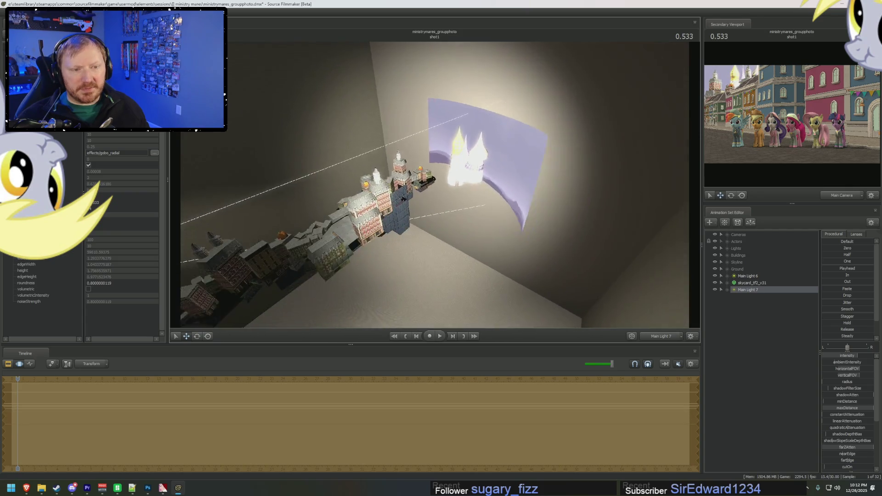
{"action": "mouse_move", "coordinate": [441, 207]}
{"action": "left_mouse_down"}
{"action": "mouse_move", "coordinate": [413, 180]}
{"action": "mouse_move", "coordinate": [441, 162]}
{"action": "mouse_move", "coordinate": [427, 175]}
{"action": "mouse_move", "coordinate": [434, 173]}
{"action": "left_mouse_up"}
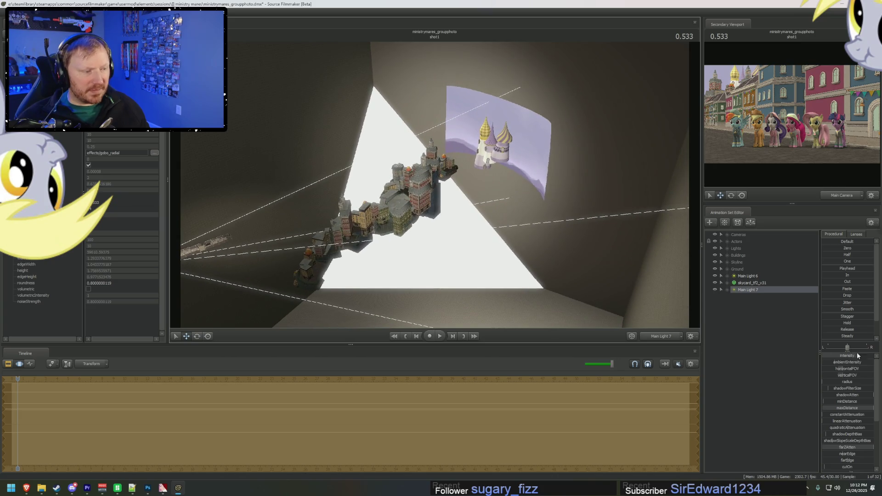
{"action": "left_click_drag", "start_coordinate": [857, 355], "coordinate": [846, 354]}
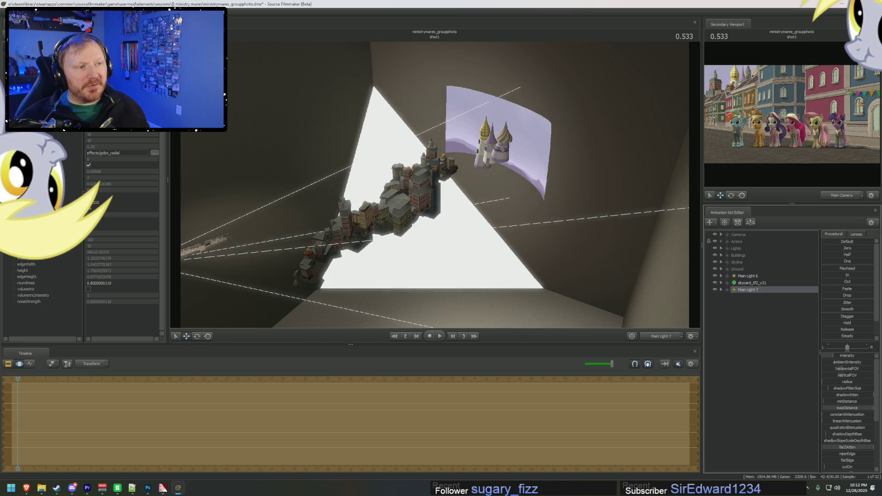
{"action": "key", "text": "F2"}
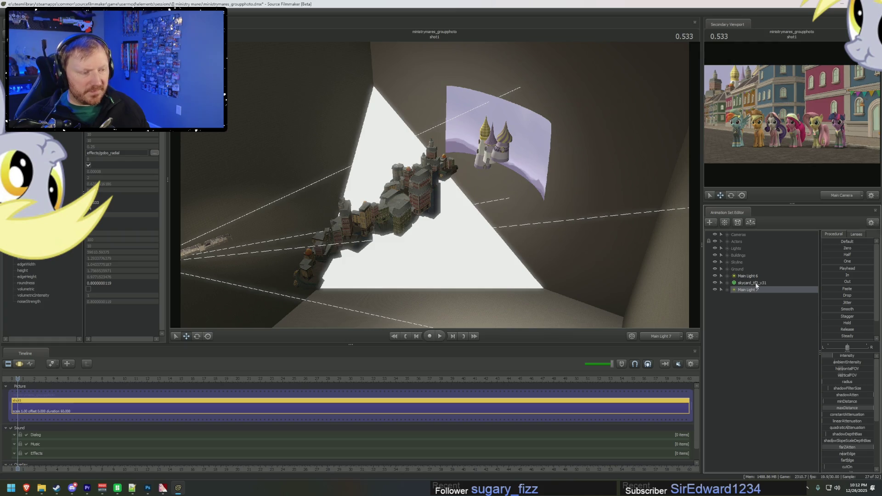
- Check Main Light 7 with Main Light 6, then select the skycard_tf2_v31 set alone
{"action": "left_click", "coordinate": [754, 284]}
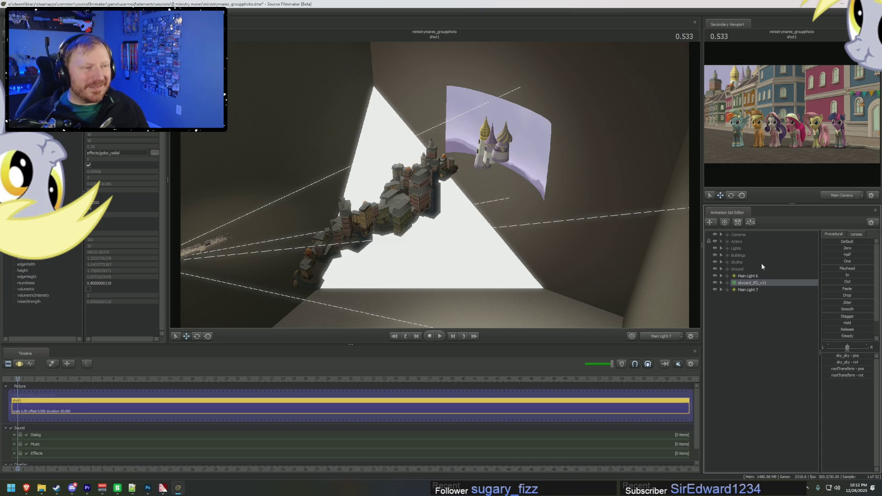
{"action": "left_click", "coordinate": [749, 291]}
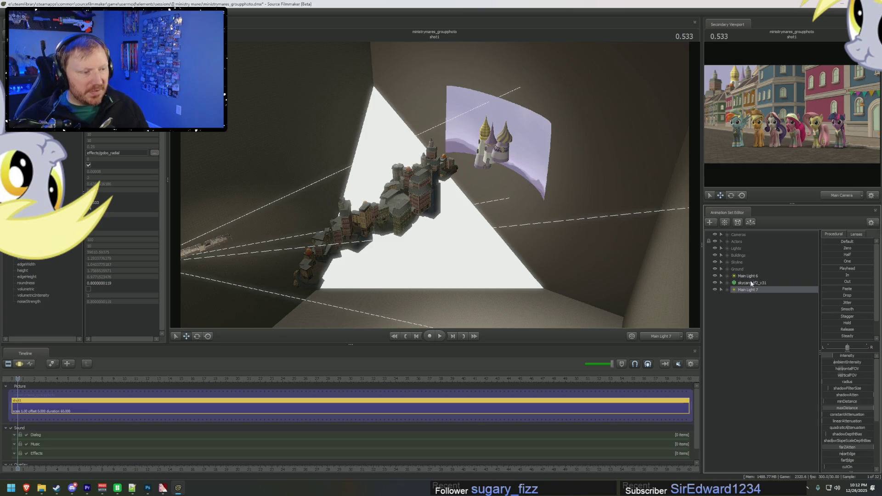
{"action": "left_click", "coordinate": [751, 277], "text": "ctrl"}
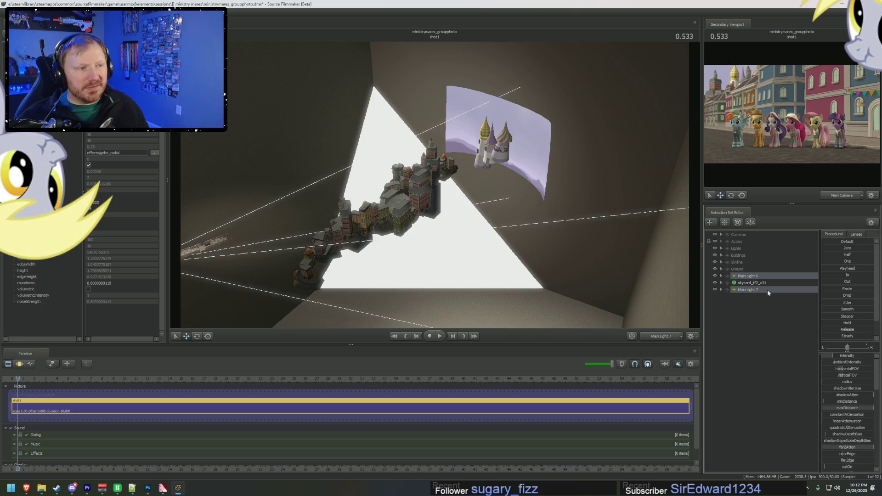
{"action": "left_click", "coordinate": [746, 291]}
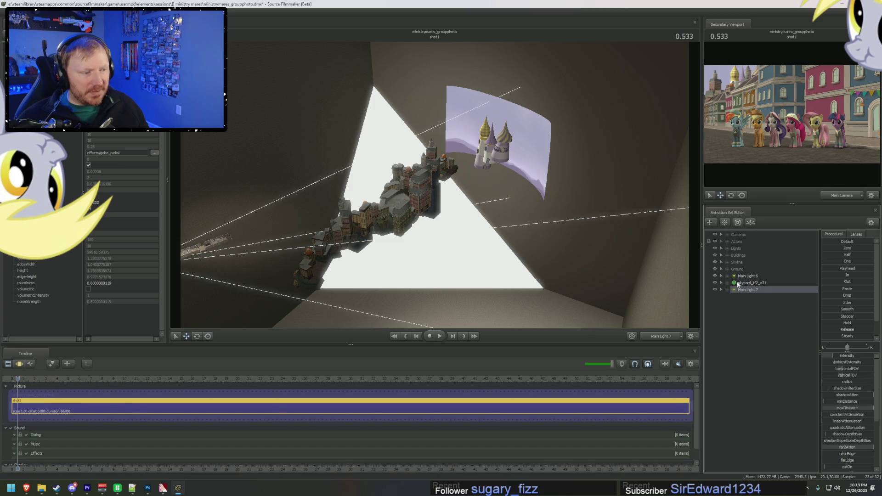
{"action": "left_click", "coordinate": [738, 283]}
{"action": "mouse_move", "coordinate": [42, 488]}
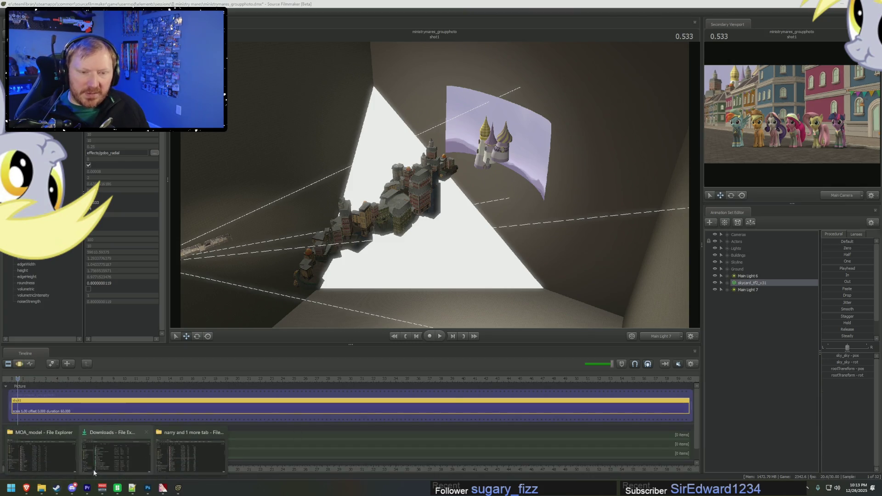
{"action": "mouse_move", "coordinate": [190, 454]}
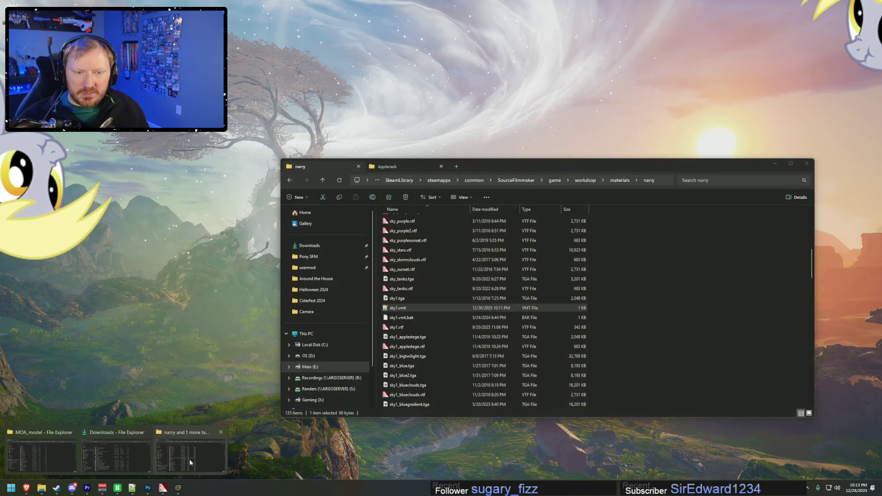
- Preview sky1_bluehue.vtf from the narry folder in VTFEdit and return to SFM
{"action": "left_click", "coordinate": [191, 463]}
{"action": "scroll", "coordinate": [420, 332], "scroll_direction": "down", "scroll_amount": 6}
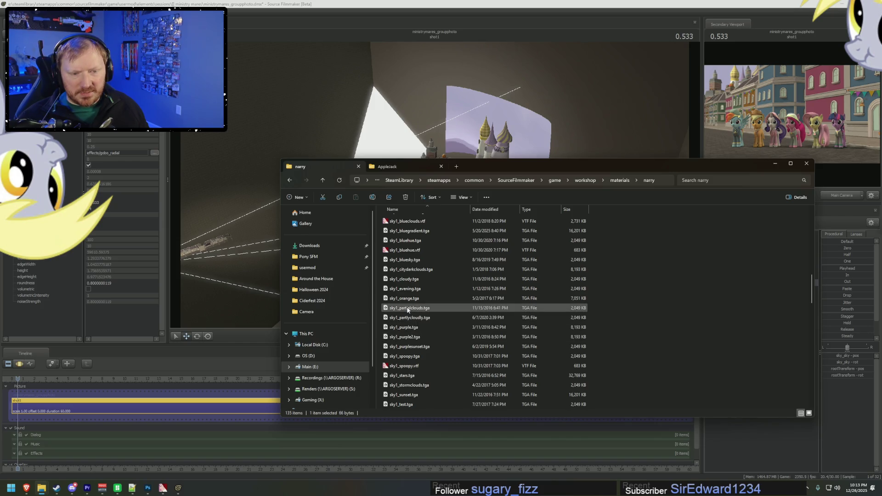
{"action": "double_click", "coordinate": [412, 250]}
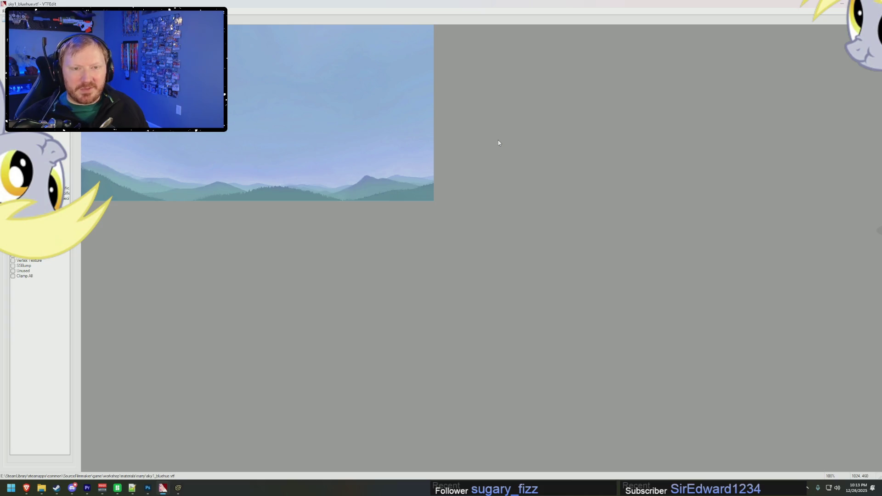
{"action": "key", "text": "alt+F4"}
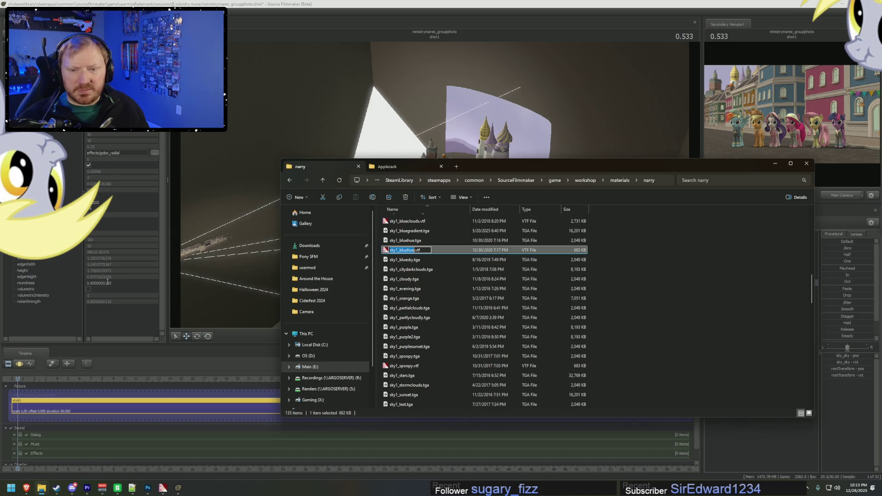
{"action": "left_click", "coordinate": [834, 314]}
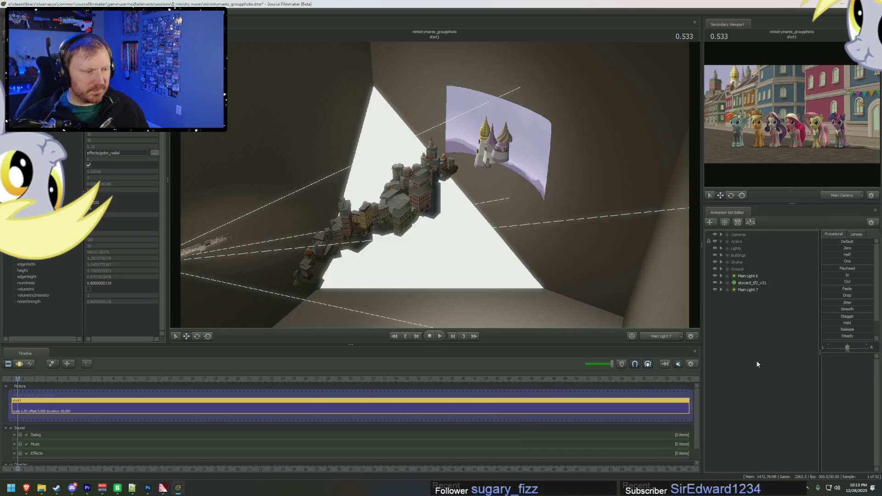
- Show skycard_tf2_v31 in the Element Viewer and add override materials to it
{"action": "right_click", "coordinate": [750, 283]}
{"action": "left_click", "coordinate": [829, 324]}
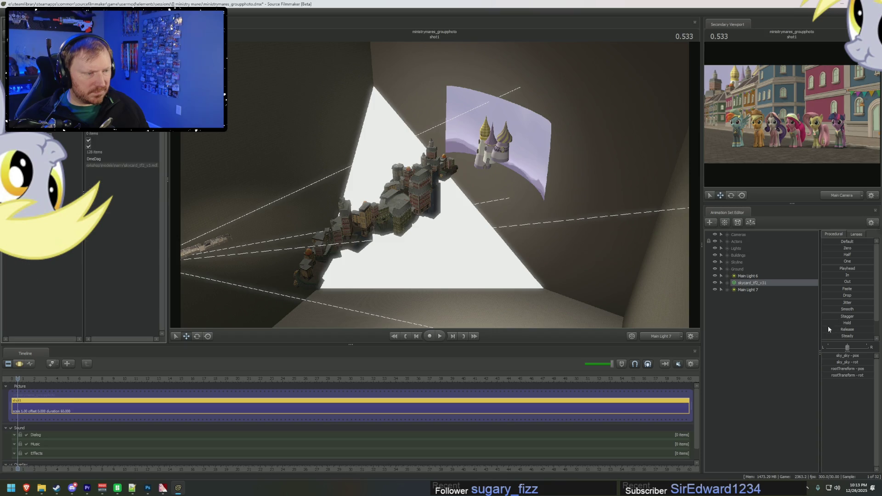
{"action": "right_click", "coordinate": [751, 283]}
{"action": "left_click", "coordinate": [778, 375]}
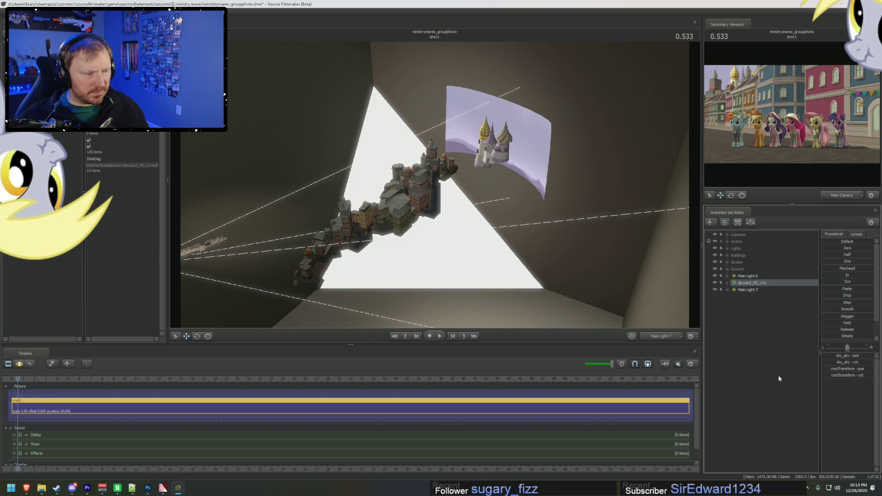
{"action": "right_click", "coordinate": [763, 285]}
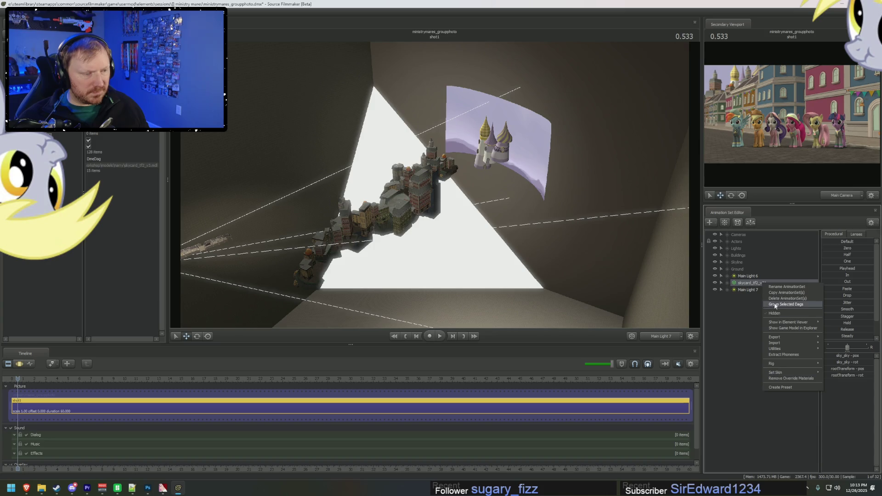
{"action": "left_click", "coordinate": [781, 378]}
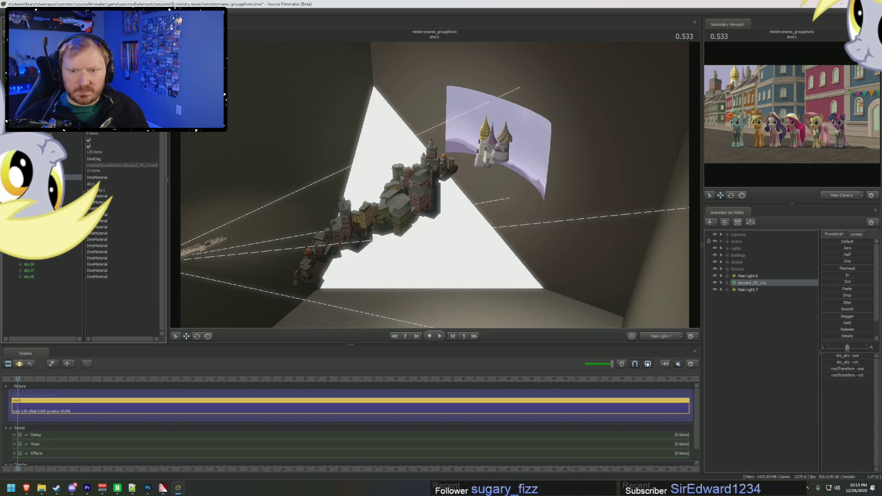
- Add a sky18 string attribute to the material set to the sky1_bluehue texture path
{"action": "right_click", "coordinate": [41, 169]}
{"action": "mouse_move", "coordinate": [69, 241]}
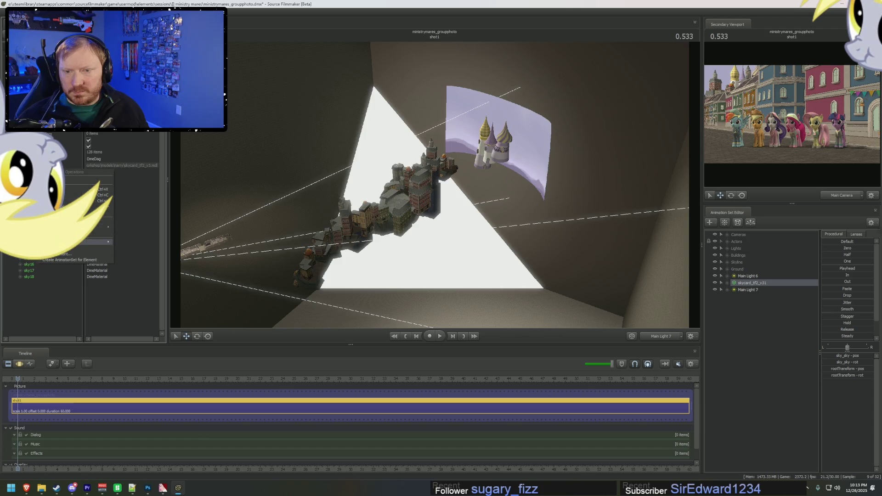
{"action": "left_click", "coordinate": [133, 252]}
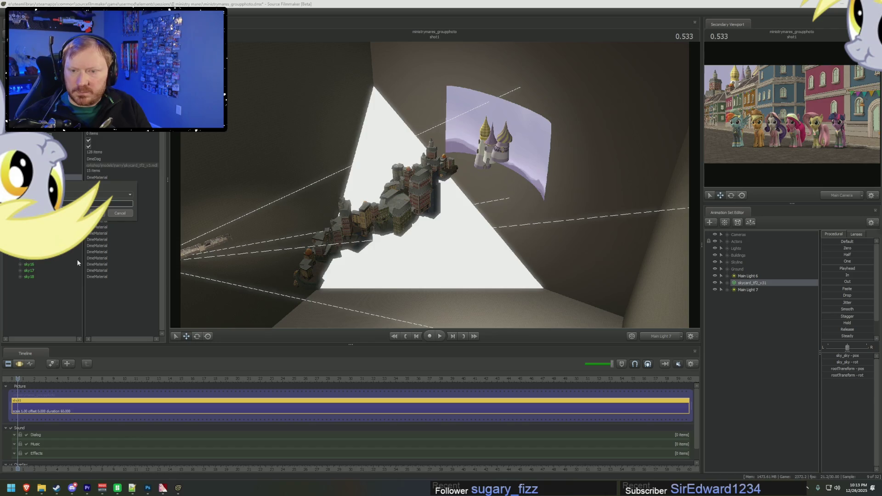
{"action": "key", "text": "Return"}
{"action": "double_click", "coordinate": [102, 195]}
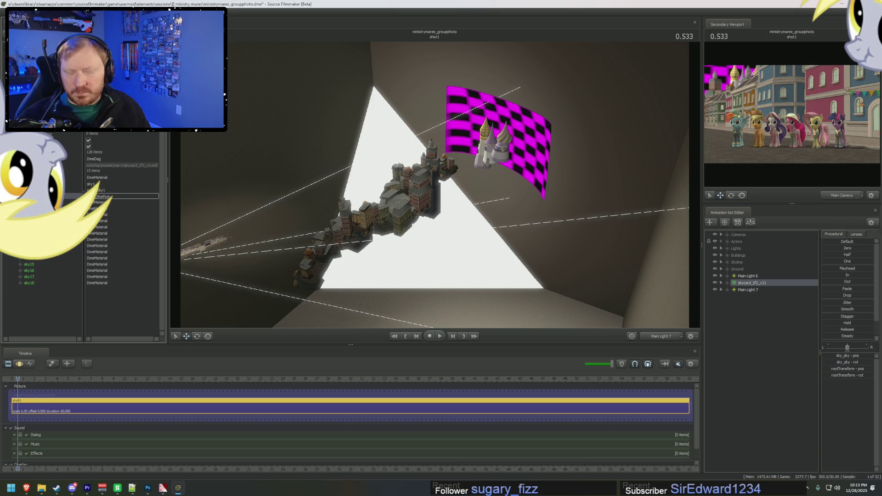
{"action": "key", "text": "Return"}
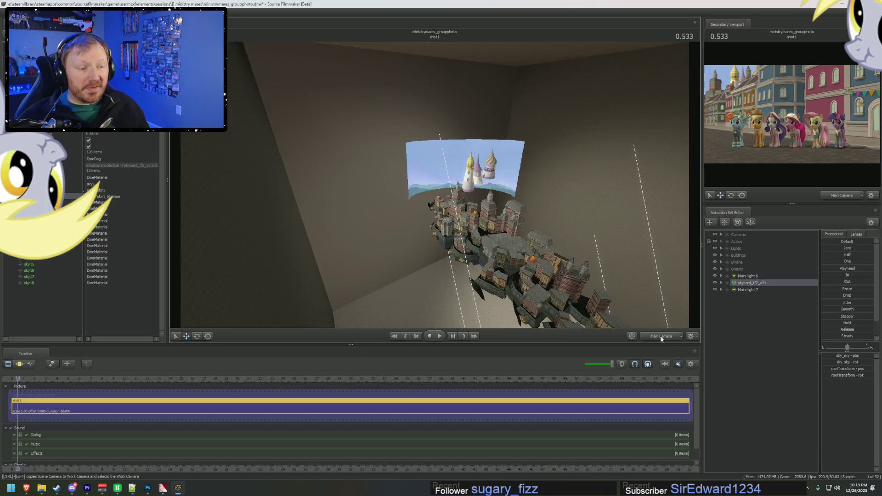
- Switch the viewport to the Work Camera and raise the view over the rooftops and new sky
{"action": "left_click", "coordinate": [660, 336]}
{"action": "left_click", "coordinate": [660, 336]}
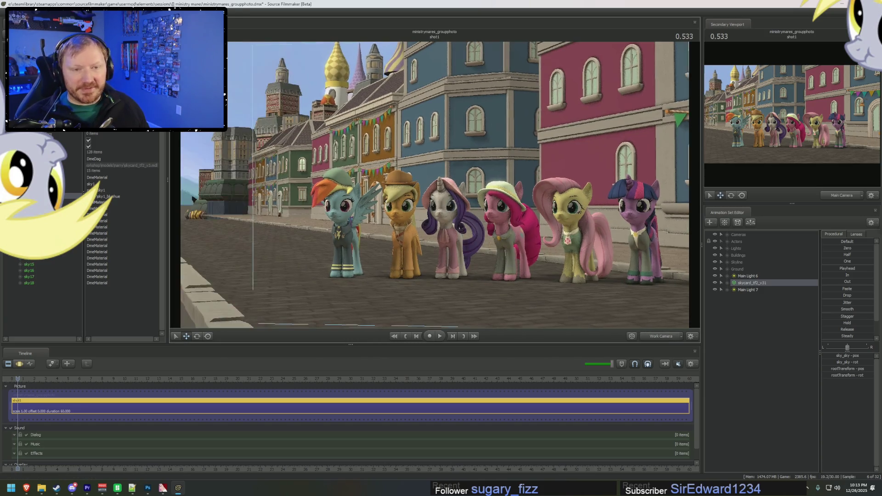
{"action": "middle_click_drag", "start_coordinate": [434, 186], "coordinate": [435, 207]}
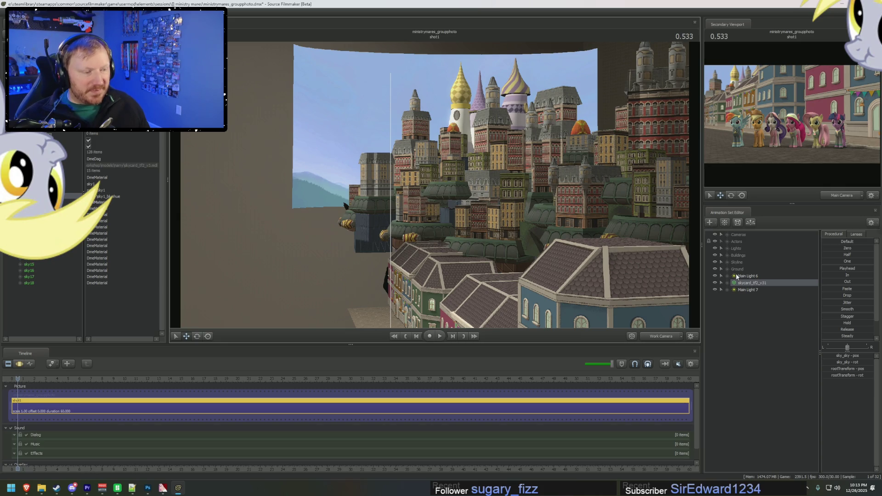
- Browse and collapse the Lights, Actors and Buildings groups in the Animation Set Editor
{"action": "left_click", "coordinate": [725, 247]}
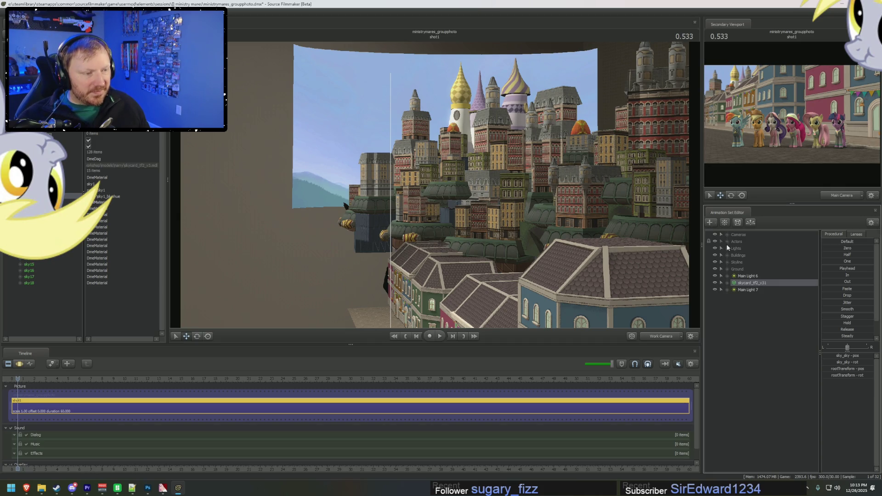
{"action": "left_click", "coordinate": [727, 249]}
{"action": "left_click", "coordinate": [729, 249]}
{"action": "left_click", "coordinate": [729, 242]}
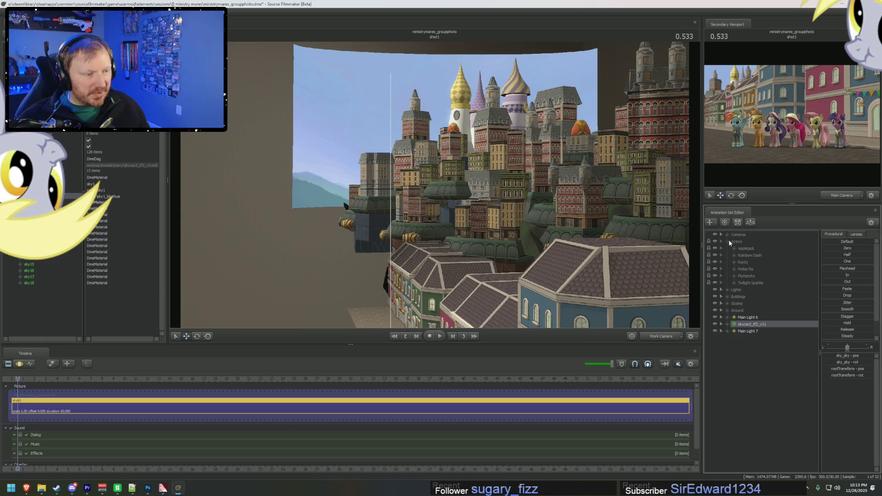
{"action": "left_click", "coordinate": [728, 240]}
{"action": "left_click", "coordinate": [726, 255]}
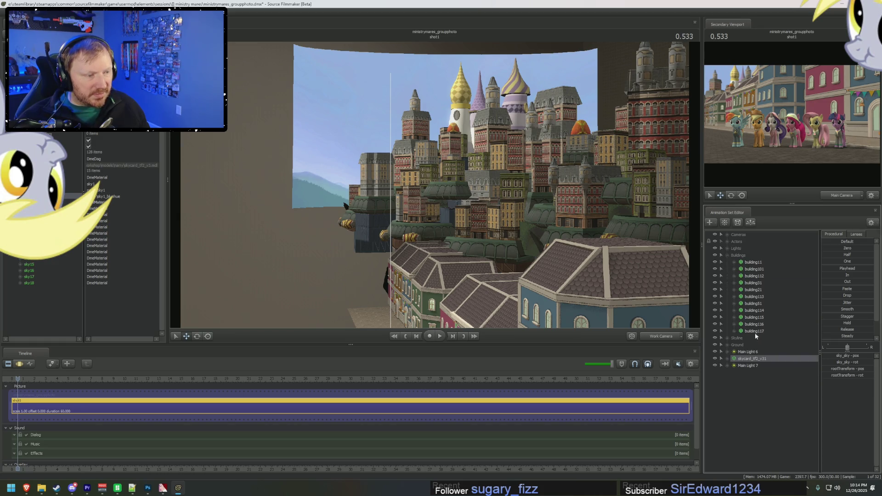
{"action": "left_click", "coordinate": [728, 256]}
- Expand the Skyline group and select the left Canterlot tower prop with its options open
{"action": "left_click", "coordinate": [728, 262]}
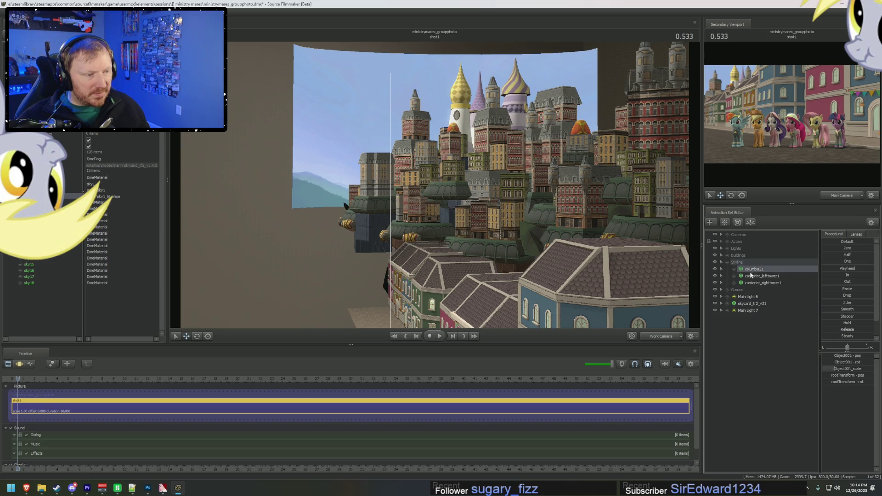
{"action": "left_click", "coordinate": [750, 275]}
{"action": "right_click", "coordinate": [756, 275]}
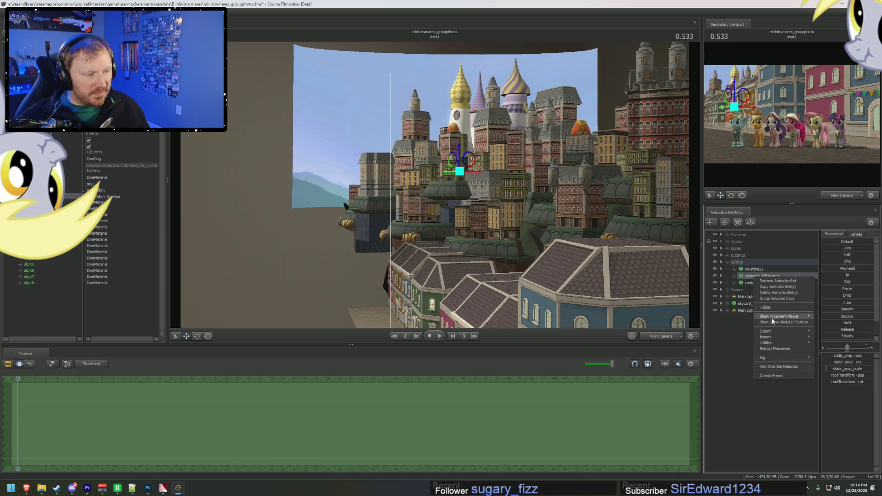
- Add override materials to the left Canterlot tower with a new string attribute applied
{"action": "left_click", "coordinate": [830, 318]}
{"action": "right_click", "coordinate": [765, 286]}
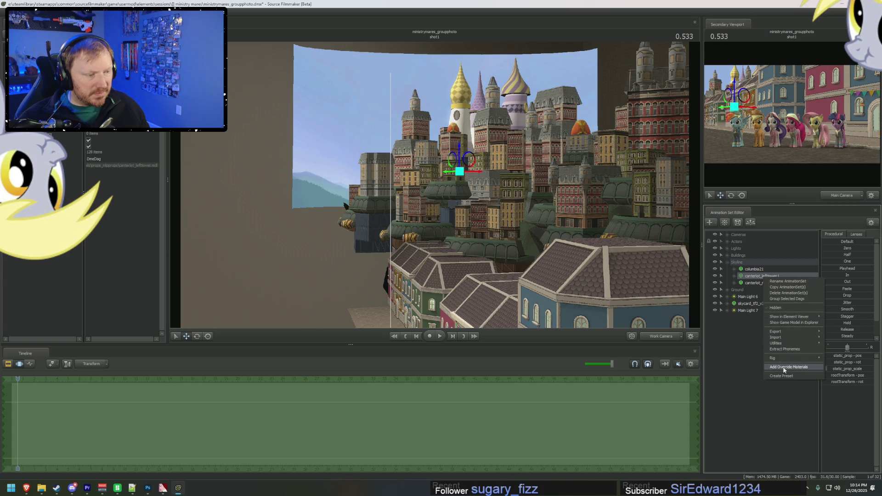
{"action": "left_click", "coordinate": [785, 367]}
{"action": "right_click", "coordinate": [38, 170]}
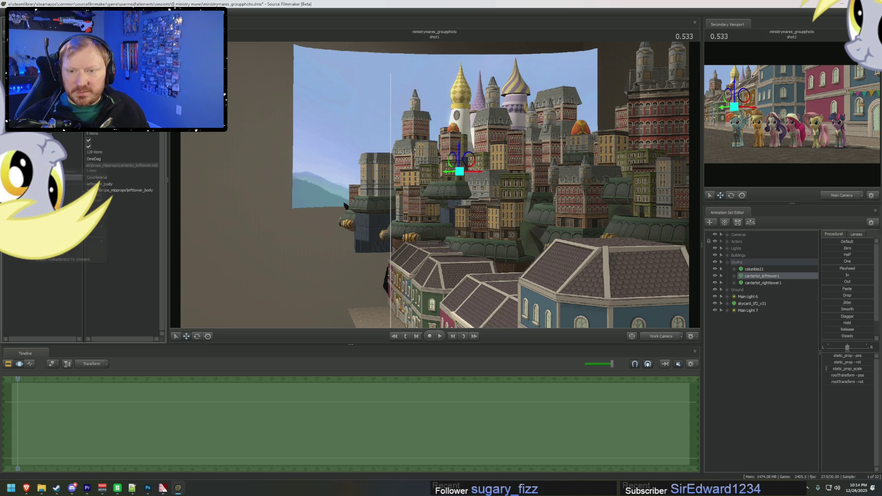
{"action": "mouse_move", "coordinate": [100, 226]}
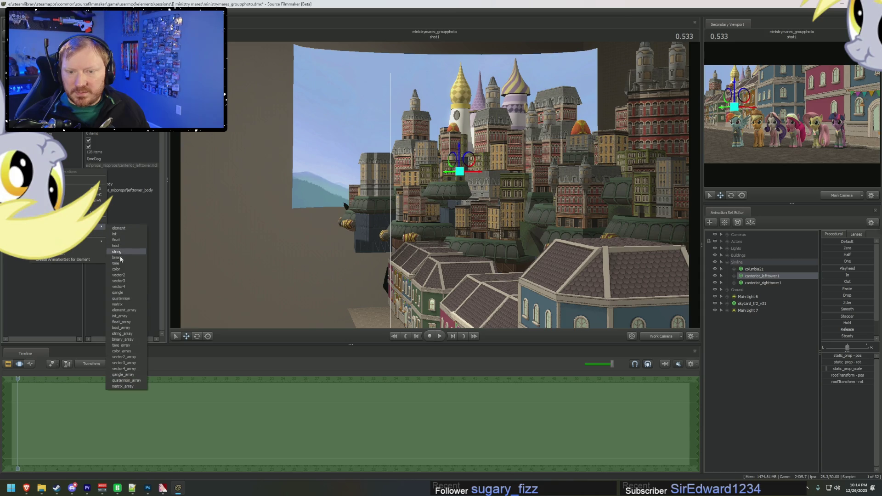
{"action": "left_click", "coordinate": [121, 279]}
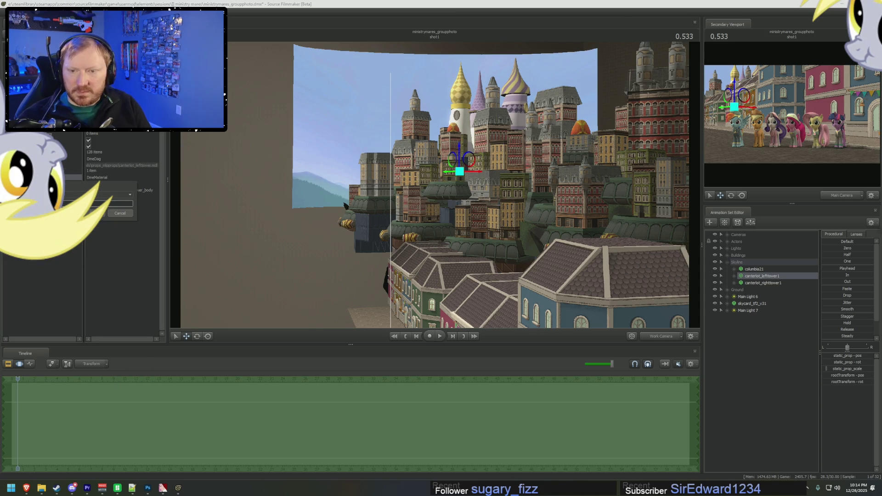
{"action": "key", "text": "Return"}
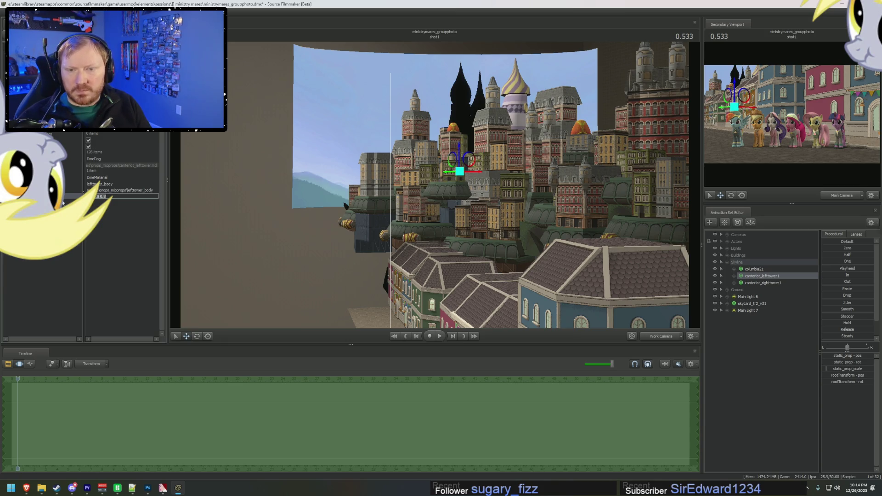
{"action": "key", "text": "Return"}
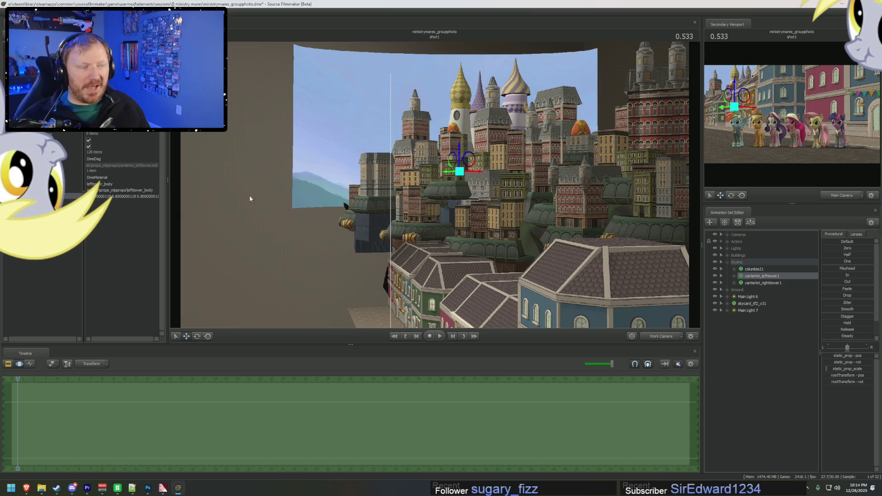
- Add a righttower_body material element to the right Canterlot tower with value 0.8
{"action": "left_click", "coordinate": [753, 283]}
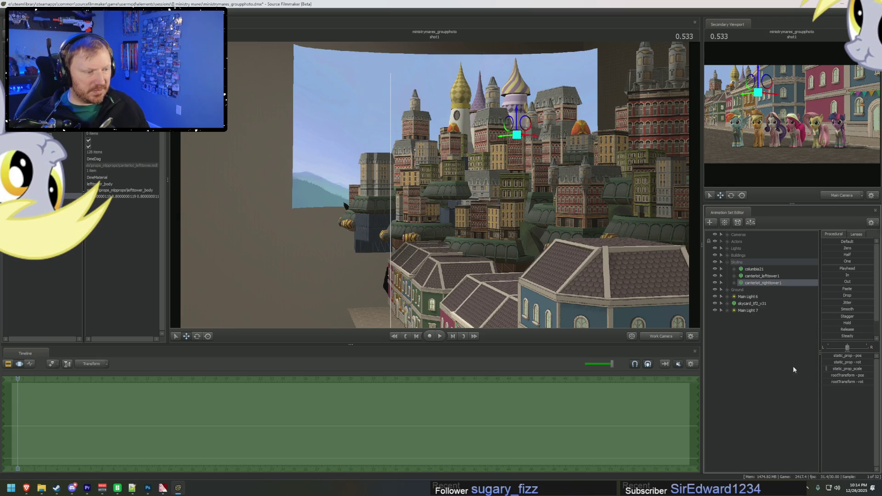
{"action": "right_click", "coordinate": [767, 287]}
{"action": "left_click", "coordinate": [844, 329]}
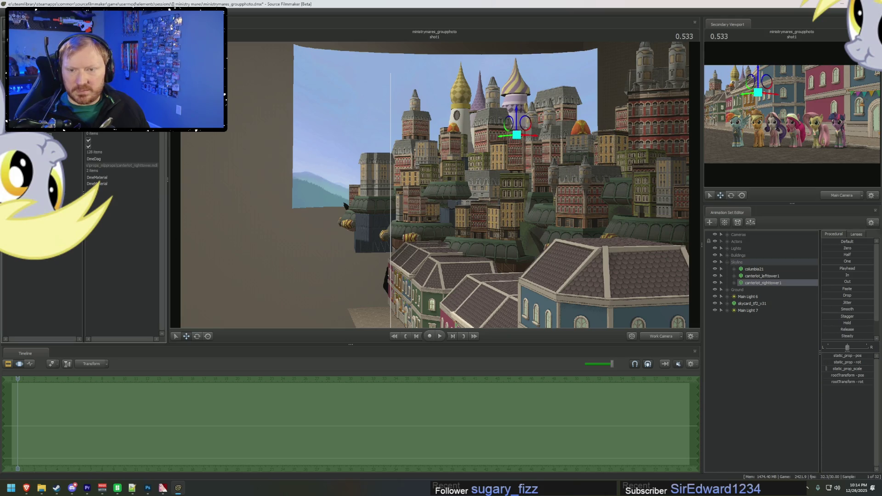
{"action": "left_click", "coordinate": [83, 178]}
{"action": "left_click", "coordinate": [83, 176]}
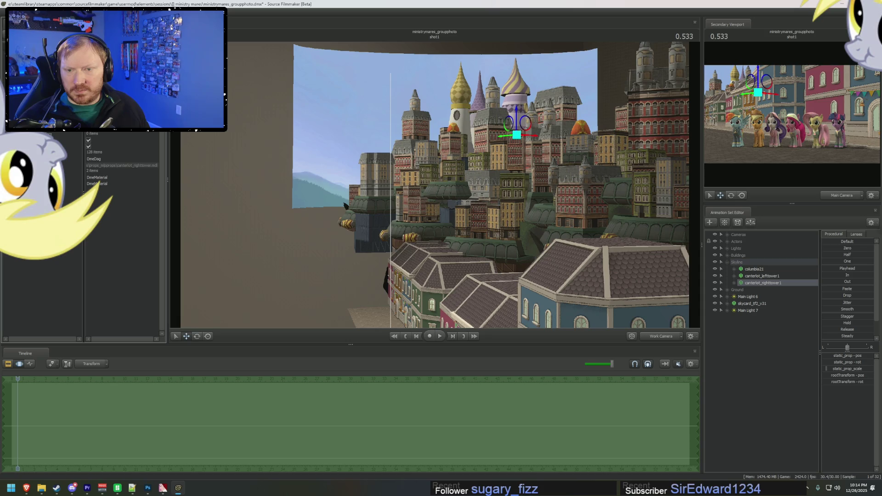
{"action": "right_click", "coordinate": [36, 176]}
{"action": "mouse_move", "coordinate": [104, 234]}
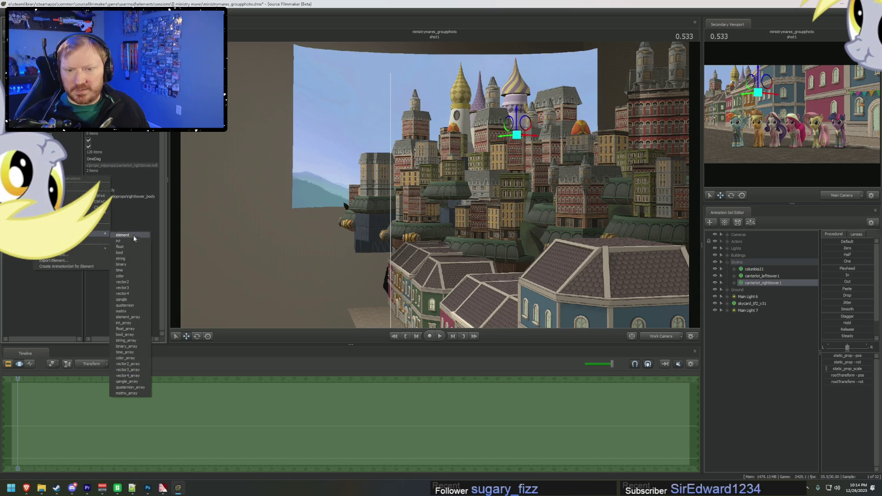
{"action": "left_click", "coordinate": [128, 287]}
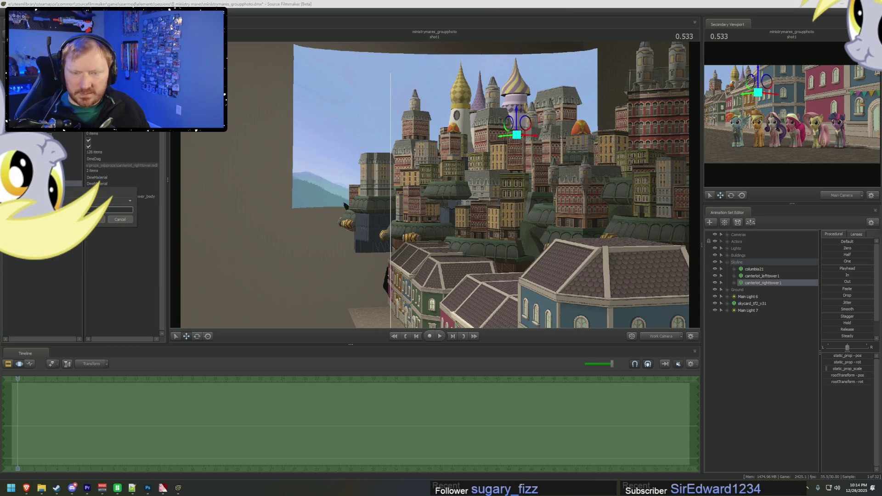
{"action": "key", "text": "Return"}
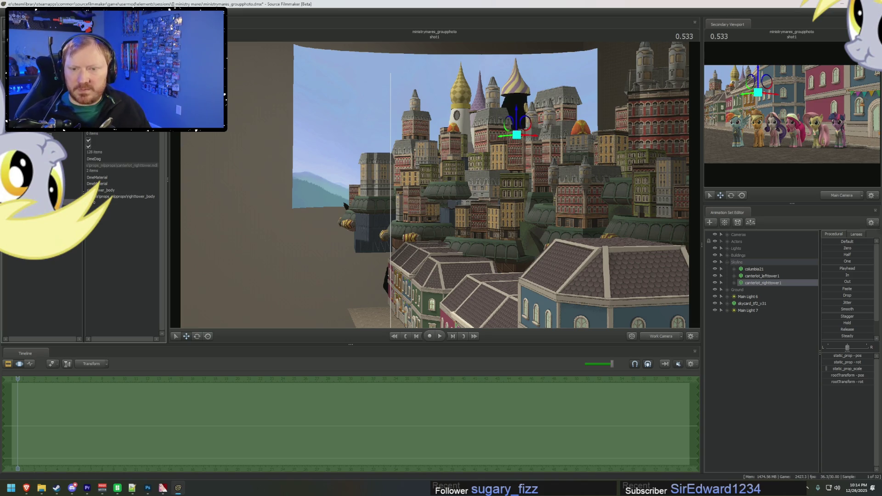
{"action": "double_click", "coordinate": [108, 202]}
{"action": "key", "text": "Return"}
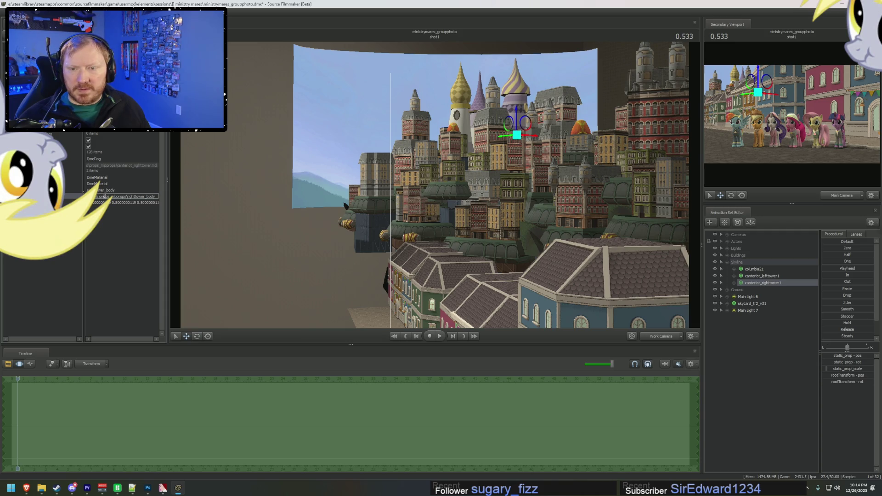
- Add a righttower_details element with its 0.8 value and collapse the Skyline group
{"action": "right_click", "coordinate": [47, 171]}
{"action": "mouse_move", "coordinate": [76, 229]}
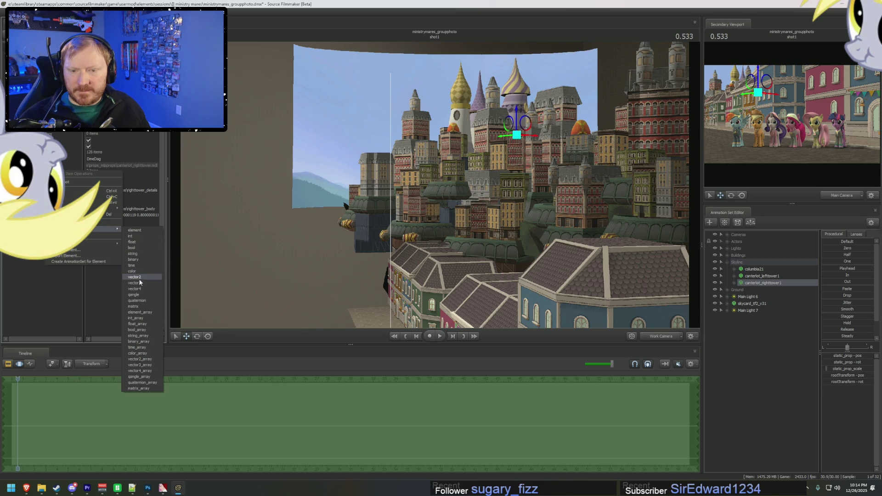
{"action": "left_click", "coordinate": [138, 283]}
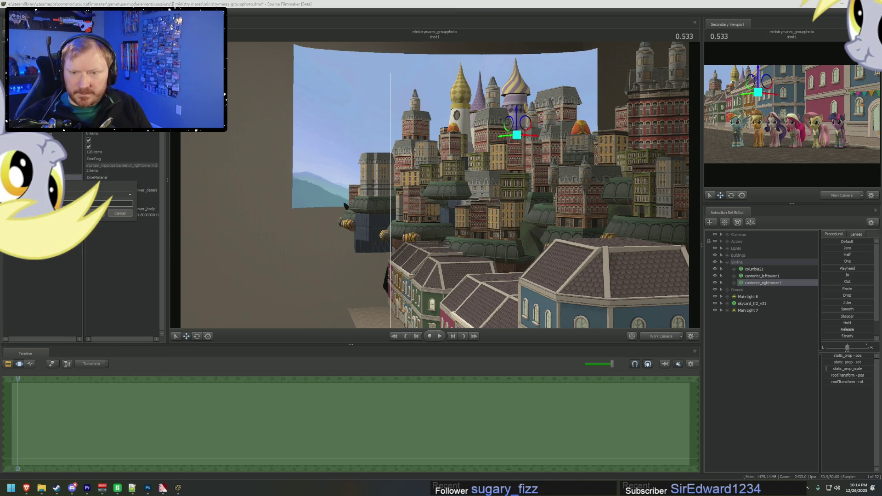
{"action": "key", "text": "Return"}
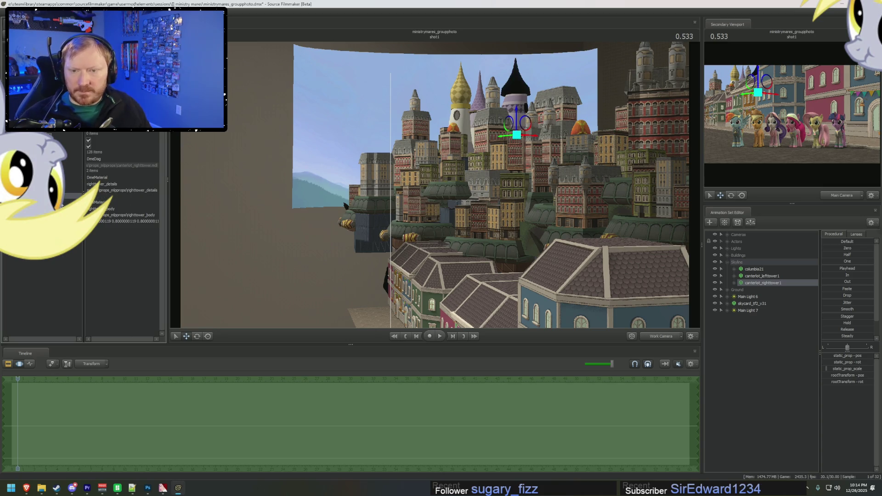
{"action": "left_click", "coordinate": [119, 197]}
{"action": "left_click", "coordinate": [120, 191]}
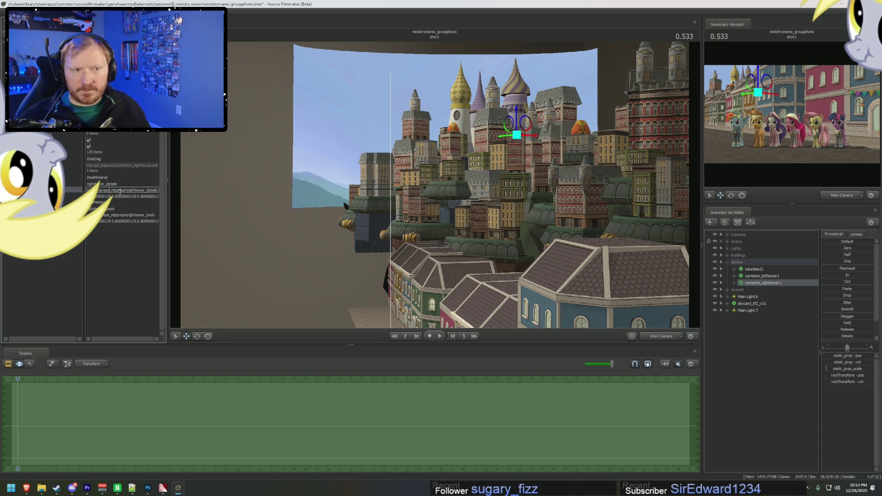
{"action": "key", "text": "Tab"}
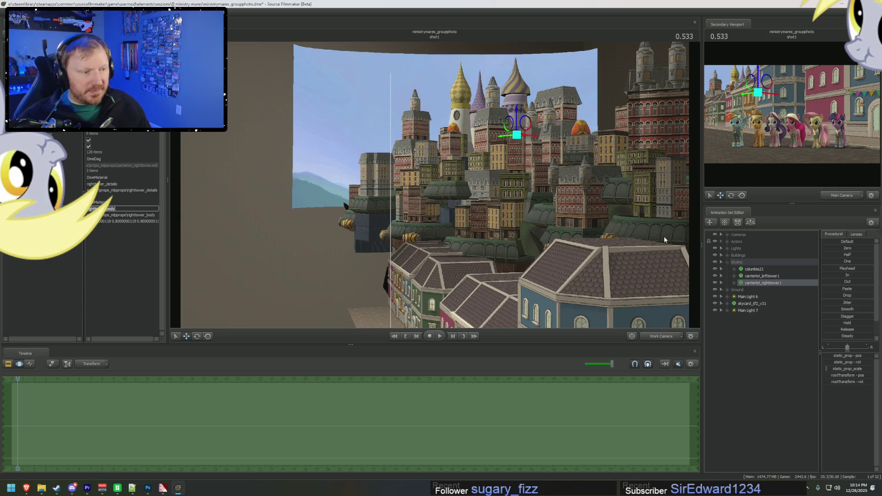
{"action": "left_click", "coordinate": [727, 262]}
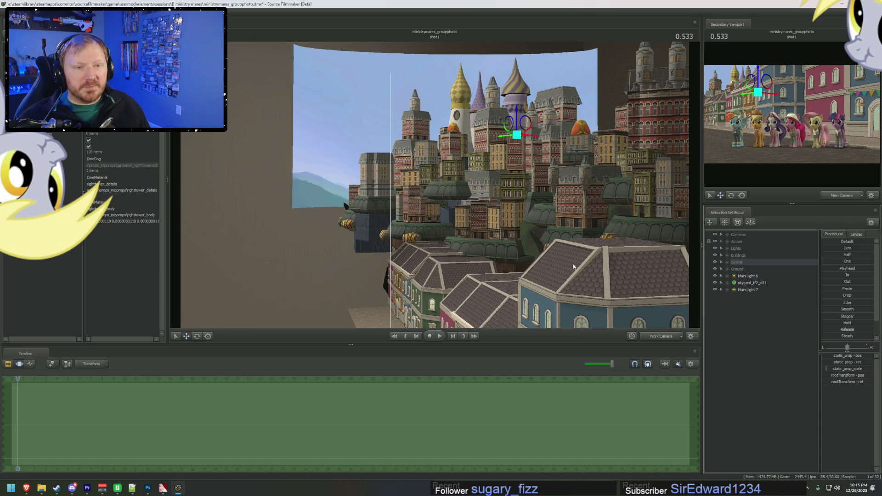
- Raise skycard_tf2_v31 higher behind the city and expand Lights to list Main Lights 1–5 and Underlight 1
{"action": "left_click", "coordinate": [741, 283]}
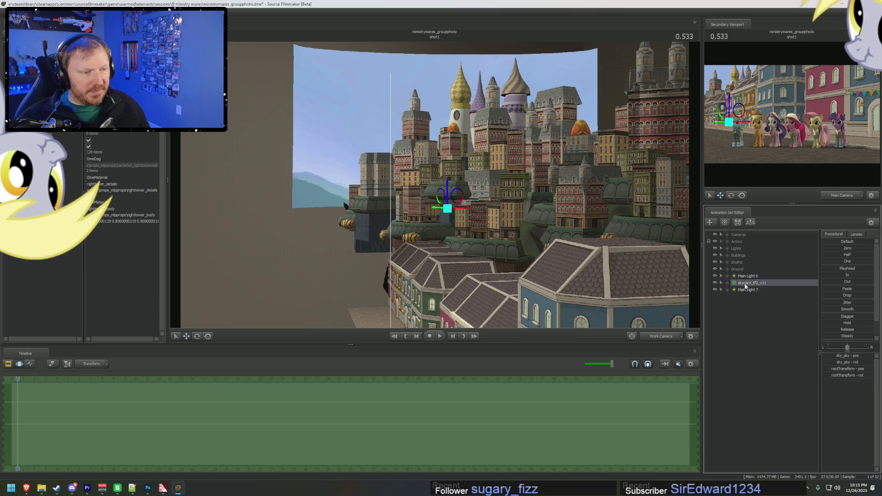
{"action": "mouse_move", "coordinate": [447, 185]}
{"action": "left_mouse_down"}
{"action": "mouse_move", "coordinate": [446, 109]}
{"action": "mouse_move", "coordinate": [457, 186]}
{"action": "left_mouse_up"}
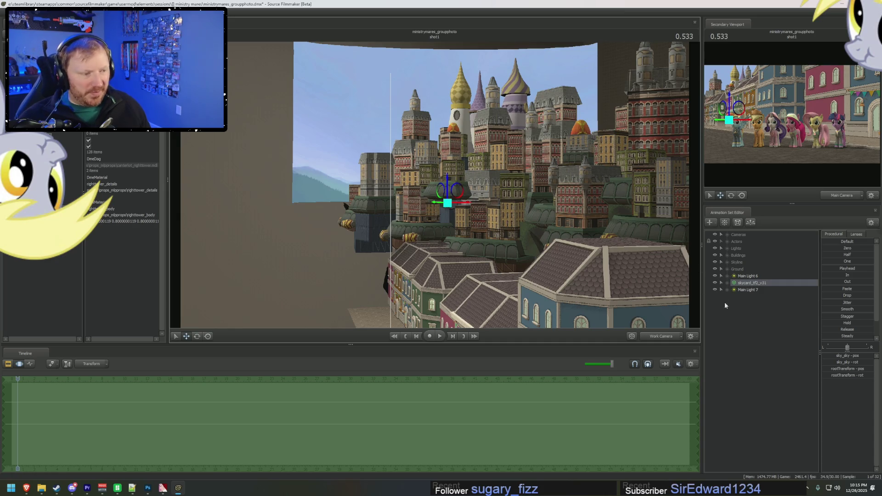
{"action": "double_click", "coordinate": [730, 250]}
{"action": "left_click", "coordinate": [750, 257]}
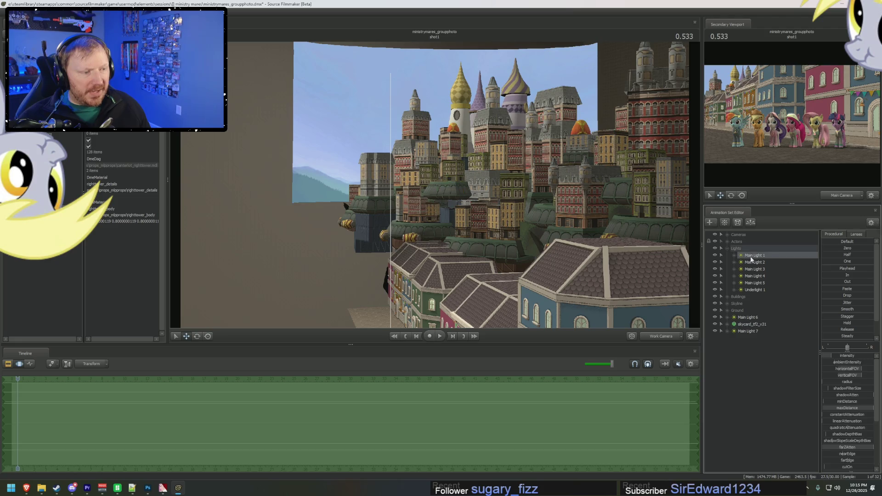
{"action": "right_click", "coordinate": [747, 355]}
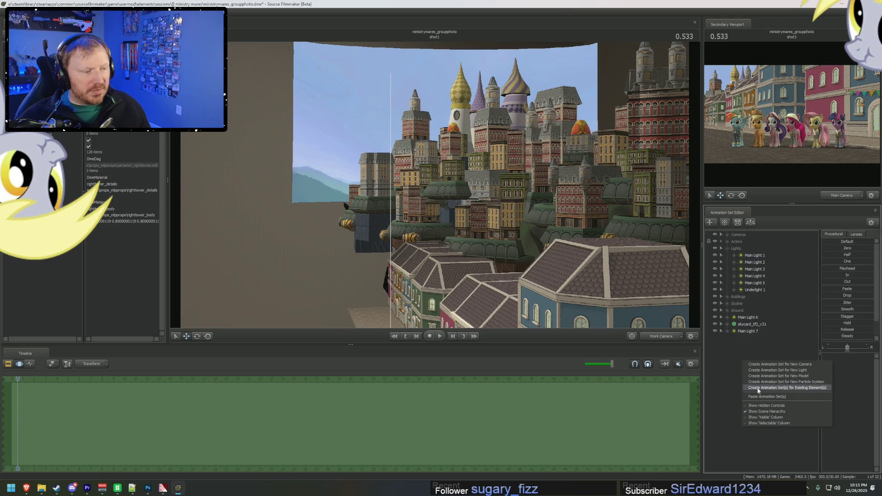
- Create a new light, Main Light 8, and move it through its own view toward the floating city
{"action": "left_click", "coordinate": [752, 366]}
{"action": "double_click", "coordinate": [748, 338]}
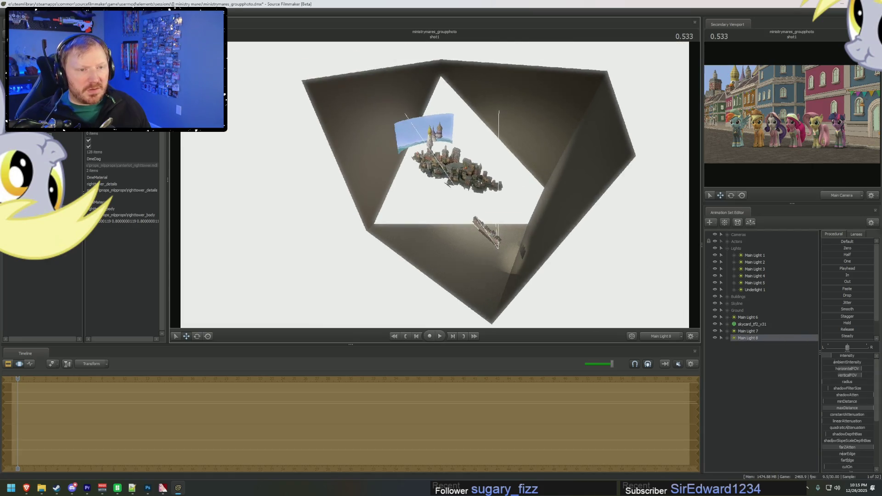
{"action": "left_click_drag", "start_coordinate": [434, 185], "coordinate": [482, 208]}
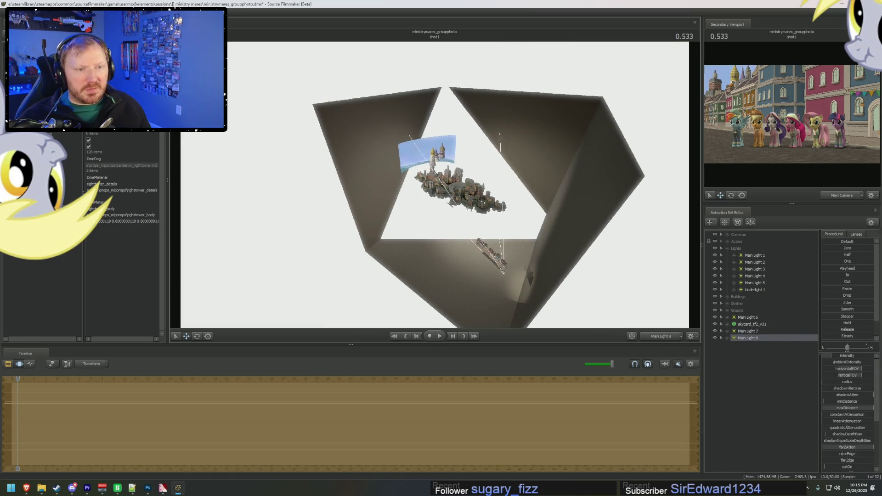
{"action": "left_click_drag", "start_coordinate": [434, 187], "coordinate": [436, 188]}
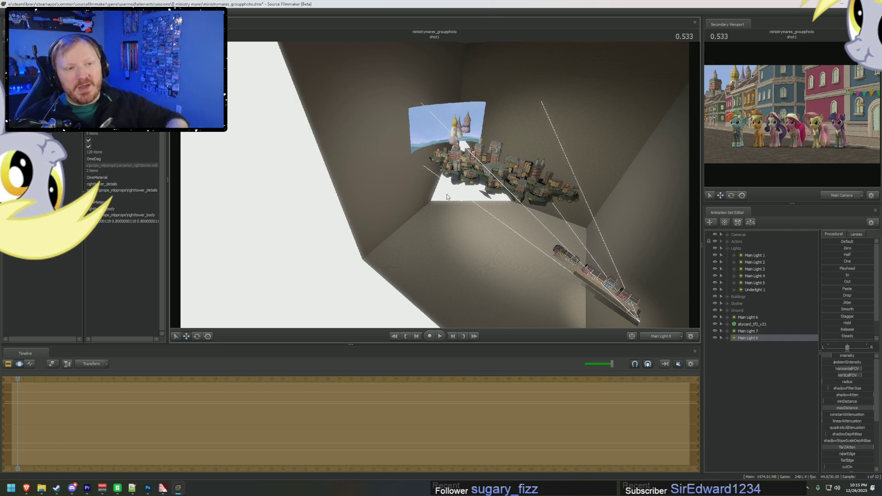
- Enable Main Light 8's lighting and switch the timeline to the Motion Editor
{"action": "right_click", "coordinate": [744, 339]}
{"action": "left_click", "coordinate": [780, 425]}
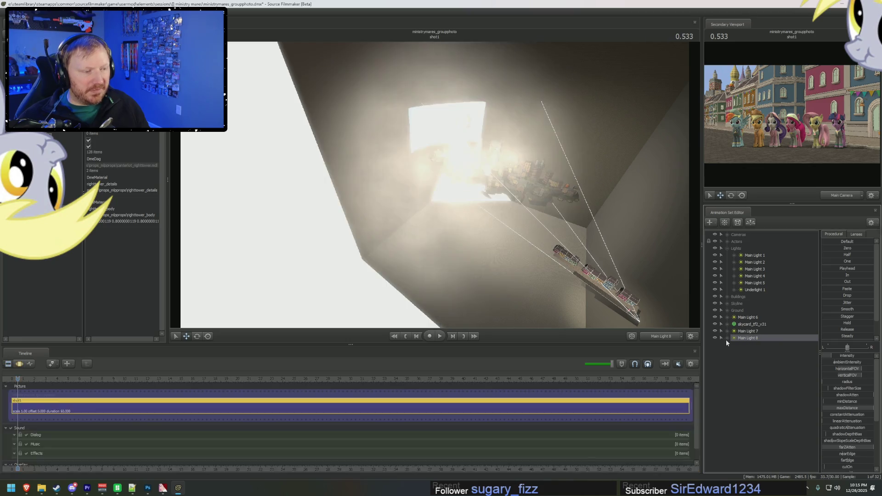
{"action": "key", "text": "F3"}
{"action": "left_click", "coordinate": [753, 339]}
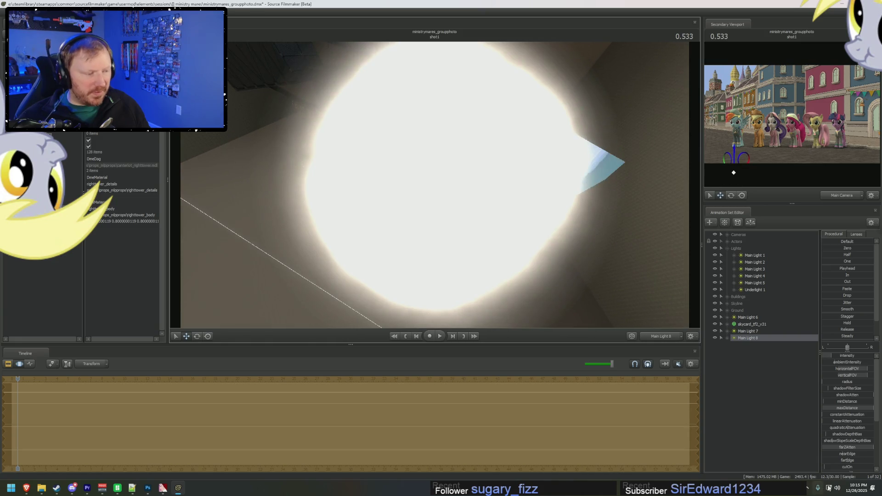
{"action": "scroll", "coordinate": [848, 449], "scroll_direction": "down", "scroll_amount": 4}
- Re-aim Main Light 8 to face the curved mountain sky card up close
{"action": "left_click_drag", "start_coordinate": [852, 446], "coordinate": [852, 446]}
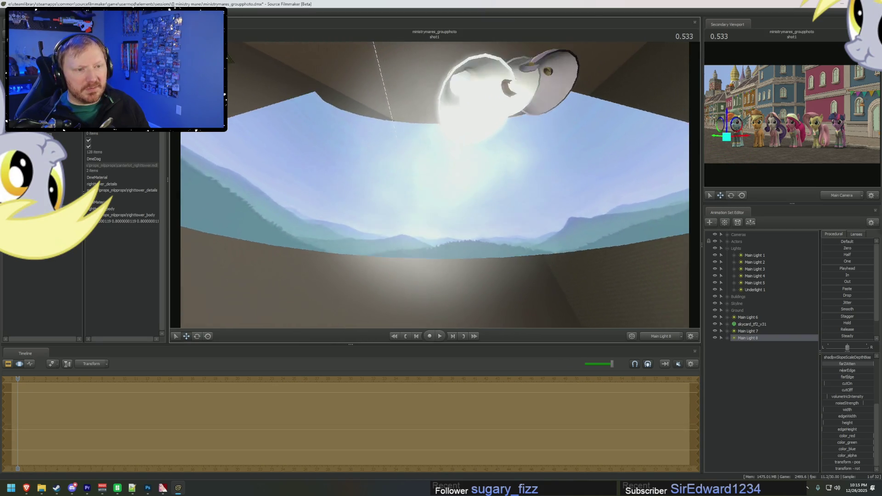
{"action": "left_click_drag", "start_coordinate": [547, 213], "coordinate": [546, 212]}
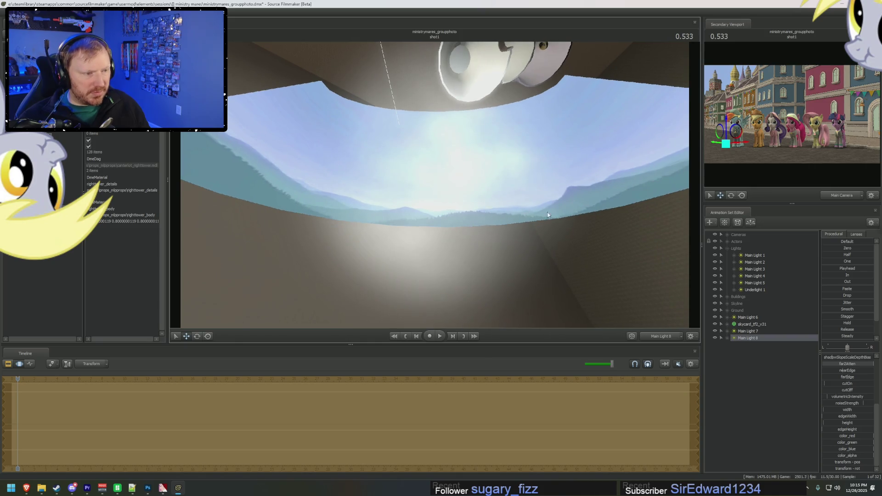
{"action": "right_click", "coordinate": [747, 338]}
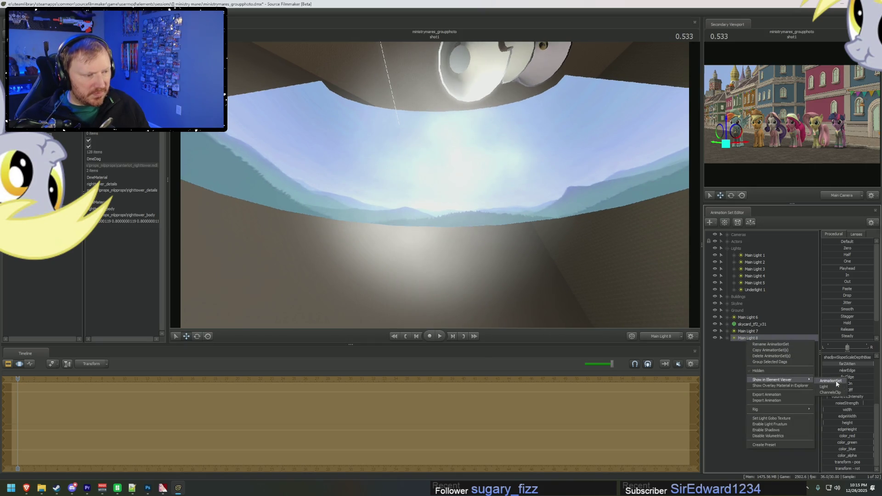
- Widen Main Light 8's beam into a strip on the sky card, adjust minDistance and rotate toward the horizon
{"action": "left_click", "coordinate": [831, 383]}
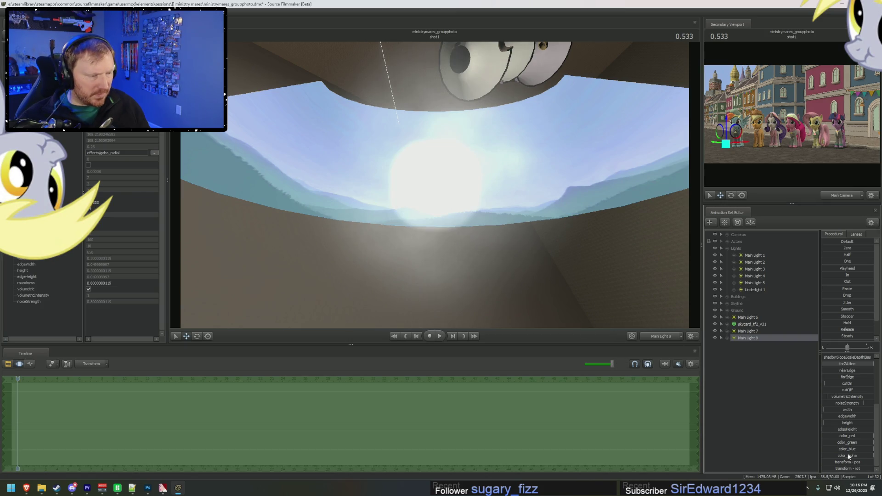
{"action": "left_click", "coordinate": [844, 410]}
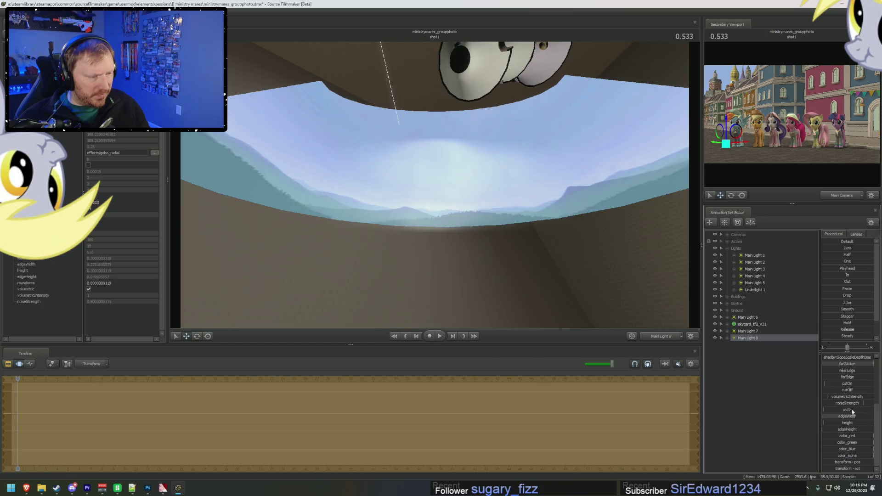
{"action": "left_click_drag", "start_coordinate": [851, 427], "coordinate": [850, 427]}
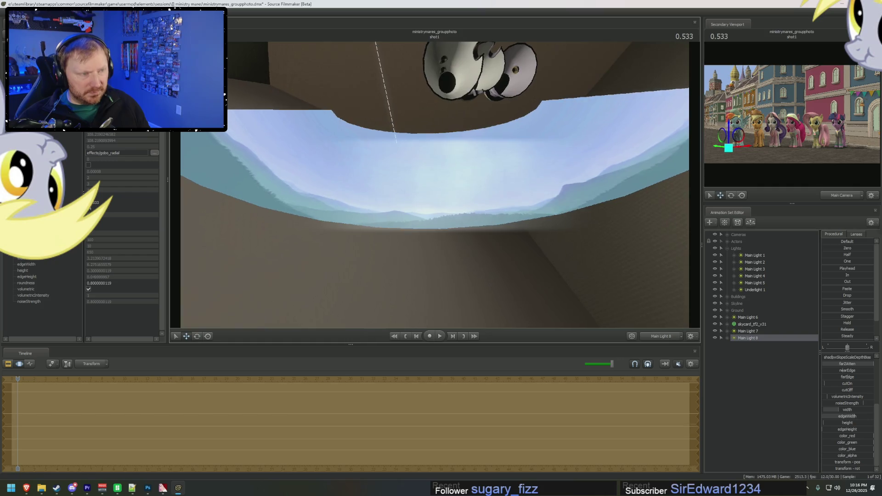
{"action": "left_click_drag", "start_coordinate": [850, 427], "coordinate": [879, 450]}
{"action": "scroll", "coordinate": [851, 403], "scroll_direction": "up", "scroll_amount": 4}
{"action": "scroll", "coordinate": [830, 443], "scroll_direction": "down", "scroll_amount": 2}
{"action": "left_click_drag", "start_coordinate": [564, 319], "coordinate": [564, 319]}
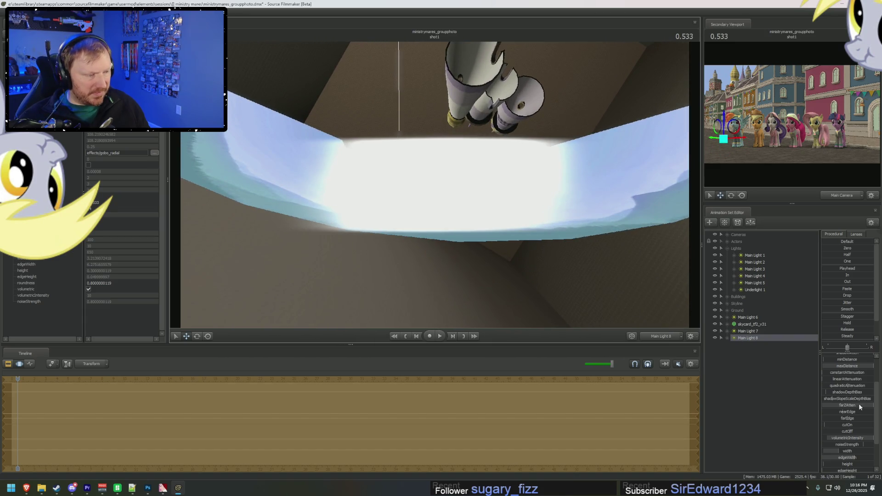
{"action": "scroll", "coordinate": [858, 407], "scroll_direction": "up", "scroll_amount": 2}
{"action": "left_click_drag", "start_coordinate": [830, 398], "coordinate": [861, 400]}
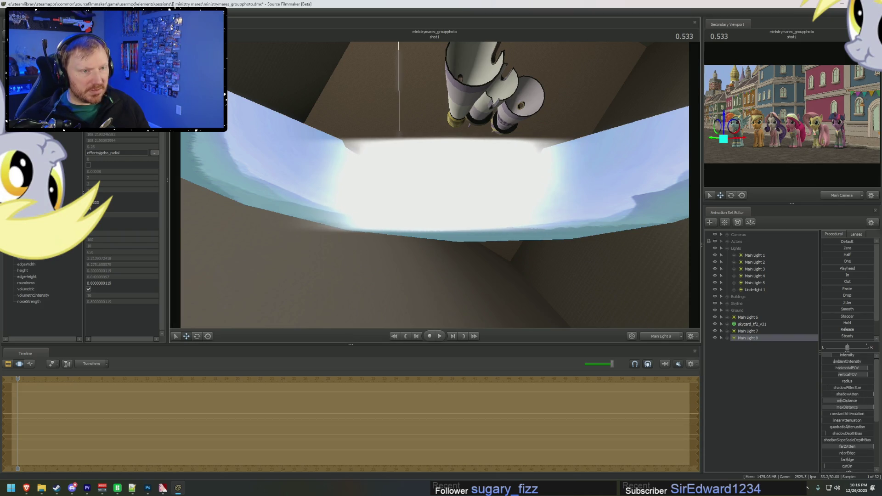
{"action": "left_click_drag", "start_coordinate": [637, 291], "coordinate": [596, 291]}
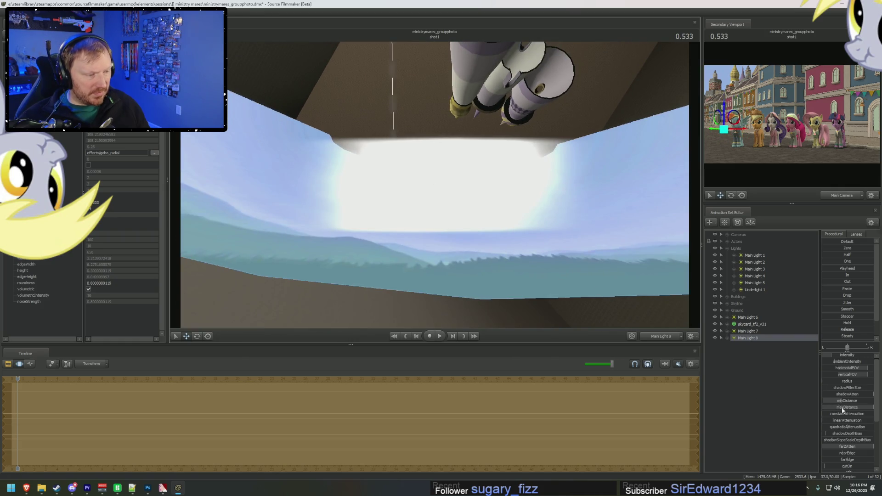
{"action": "scroll", "coordinate": [848, 447], "scroll_direction": "down", "scroll_amount": 3}
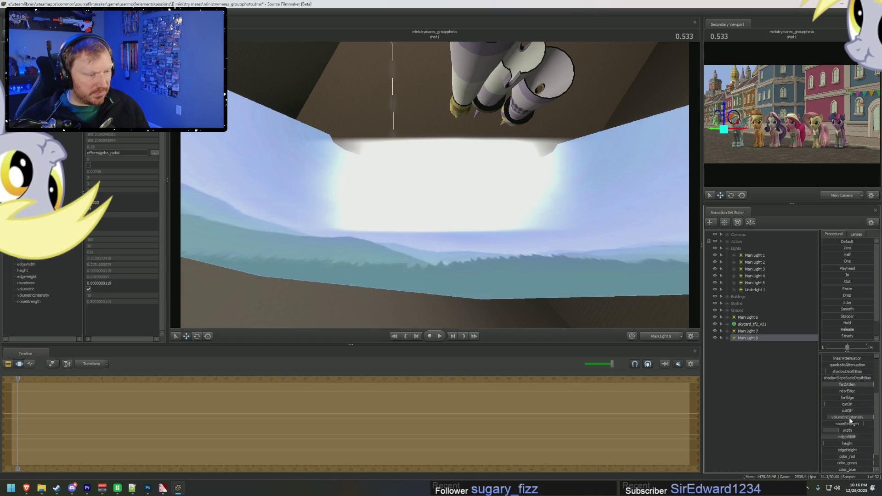
- Set volumetricIntensity's maximum to 10, raise the glow and check it through the main camera
{"action": "double_click", "coordinate": [849, 419]}
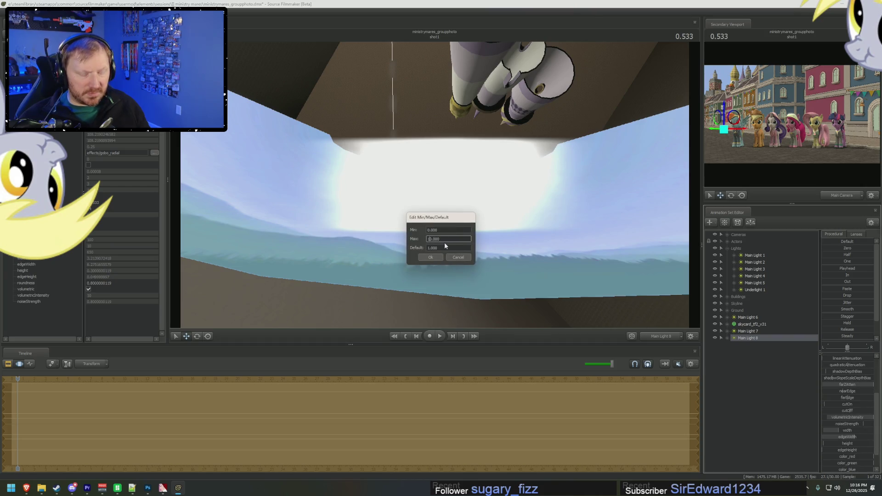
{"action": "key", "text": "Return"}
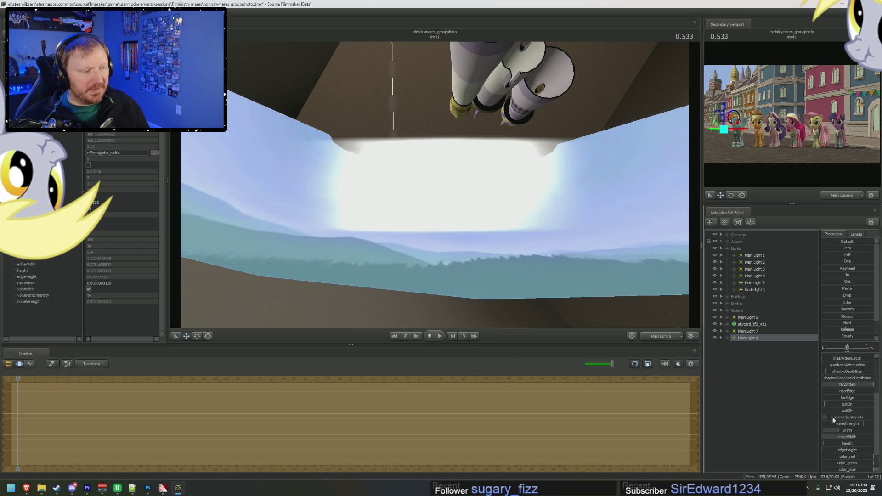
{"action": "left_click_drag", "start_coordinate": [832, 419], "coordinate": [861, 419]}
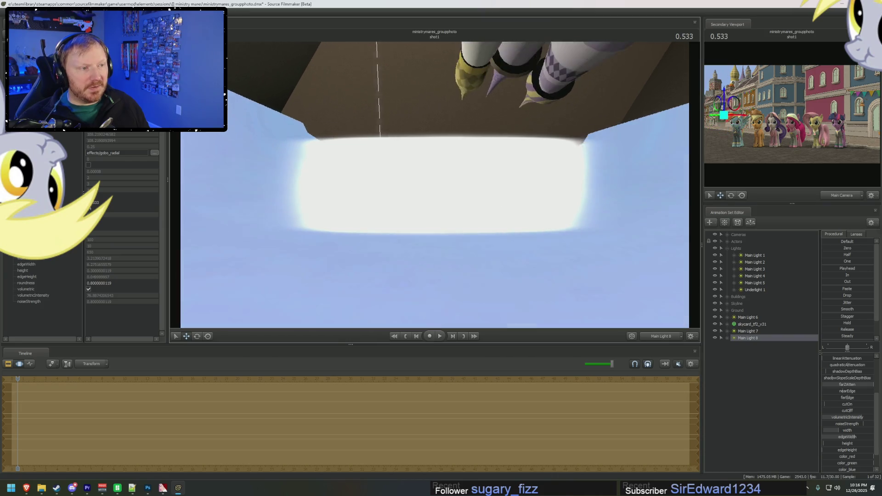
{"action": "mouse_move", "coordinate": [434, 187]}
{"action": "left_mouse_down"}
{"action": "mouse_move", "coordinate": [435, 221]}
{"action": "mouse_move", "coordinate": [400, 228]}
{"action": "mouse_move", "coordinate": [400, 324]}
{"action": "mouse_move", "coordinate": [612, 302]}
{"action": "left_mouse_up"}
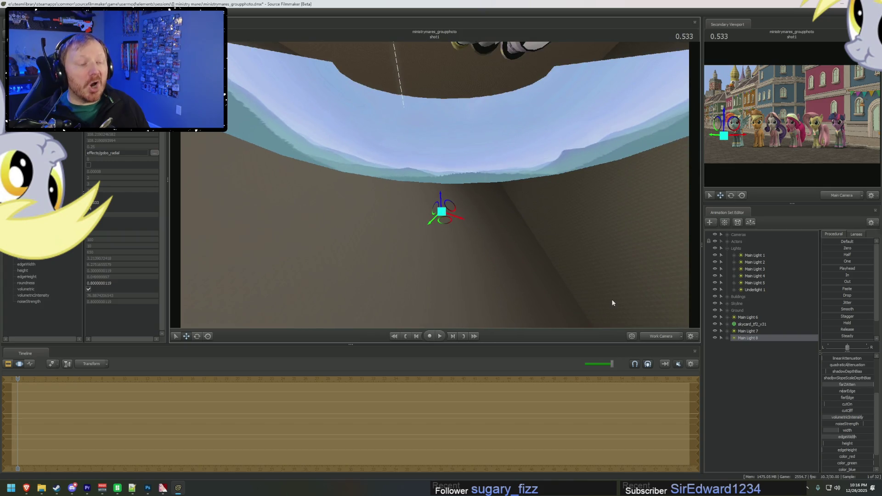
{"action": "left_click", "coordinate": [679, 343]}
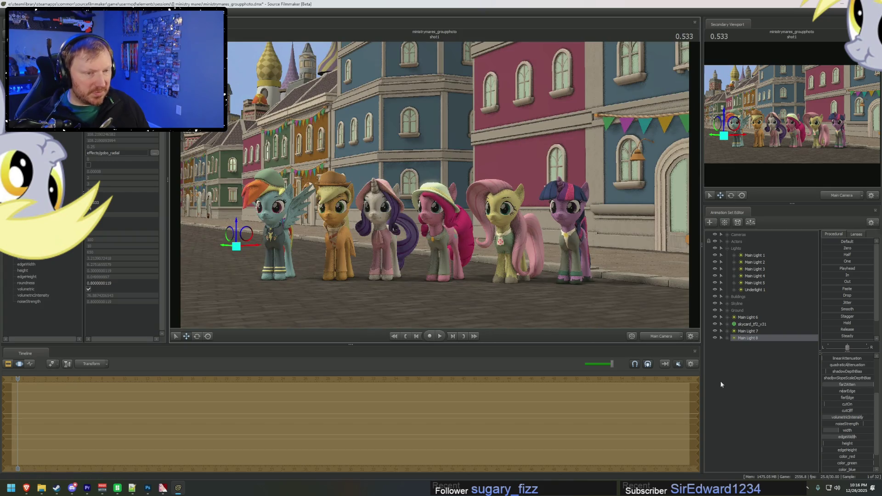
- Extend Main Light 8's nearDistance slider range and adjust the near distance through its view
{"action": "double_click", "coordinate": [768, 338]}
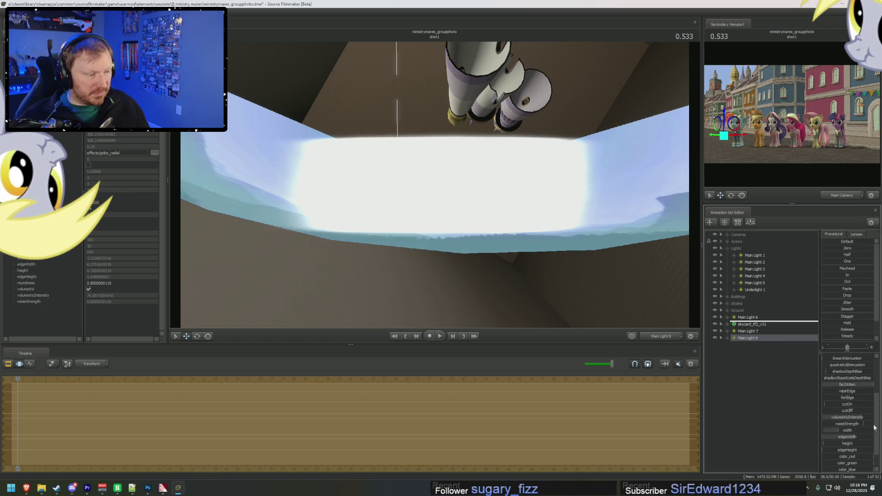
{"action": "scroll", "coordinate": [854, 414], "scroll_direction": "down", "scroll_amount": 1}
{"action": "scroll", "coordinate": [858, 418], "scroll_direction": "up", "scroll_amount": 1}
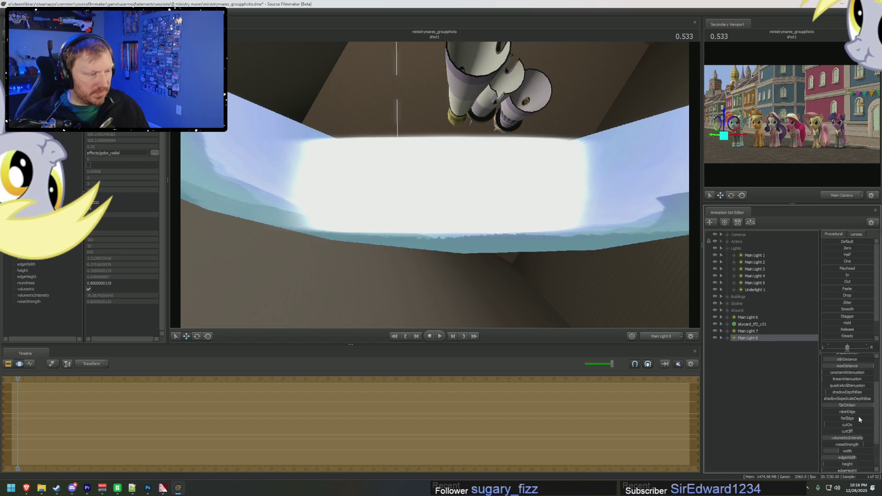
{"action": "scroll", "coordinate": [859, 413], "scroll_direction": "up", "scroll_amount": 2}
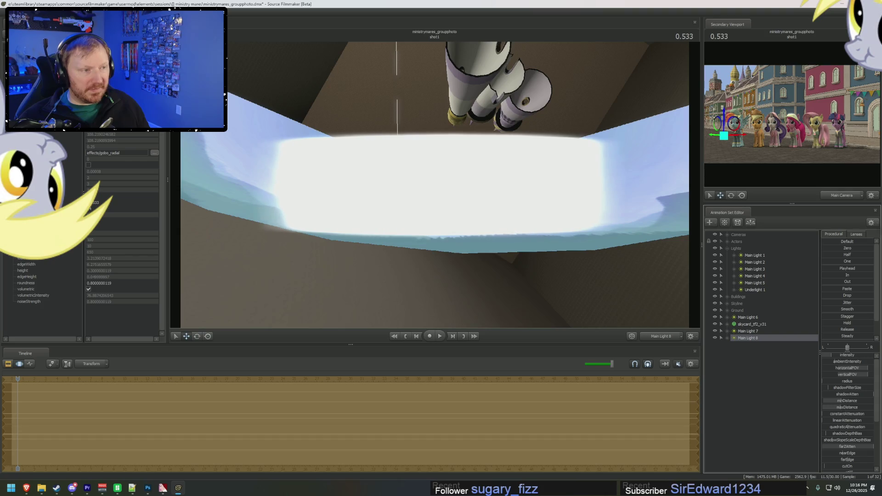
{"action": "left_click_drag", "start_coordinate": [847, 407], "coordinate": [830, 407]}
{"action": "key", "text": "ctrl+z"}
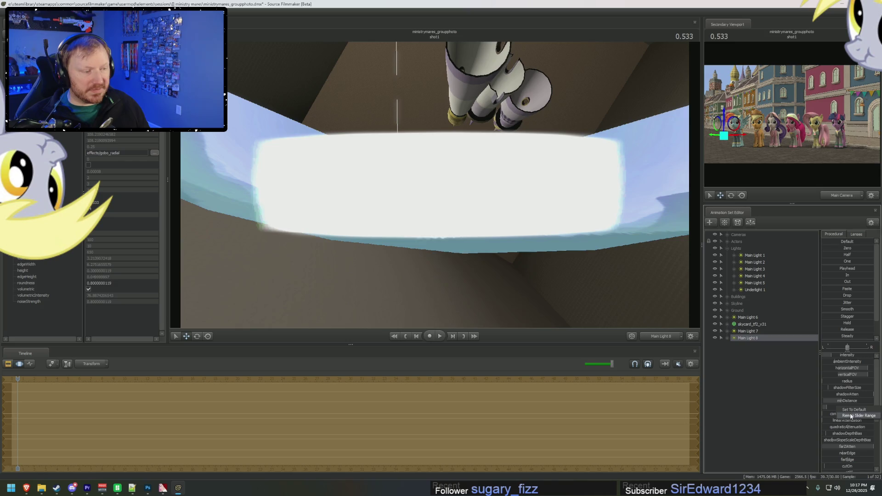
{"action": "left_click", "coordinate": [851, 416]}
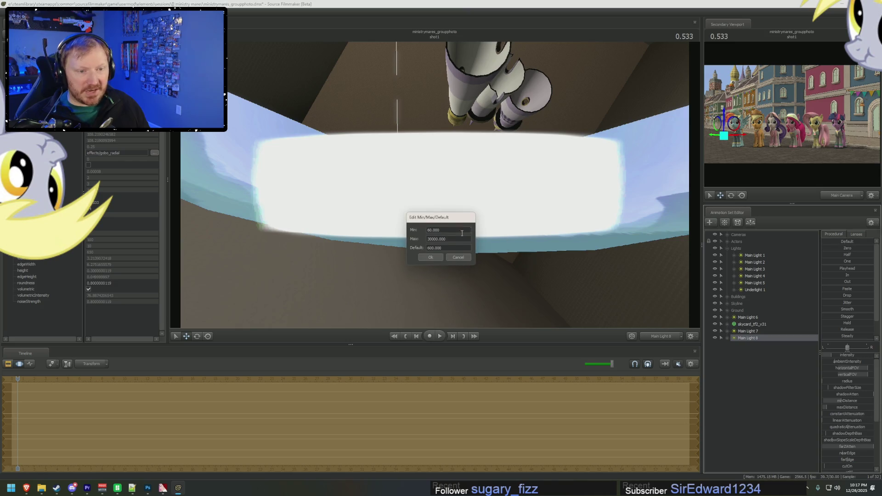
{"action": "left_click", "coordinate": [431, 258]}
{"action": "left_click_drag", "start_coordinate": [856, 409], "coordinate": [856, 410]}
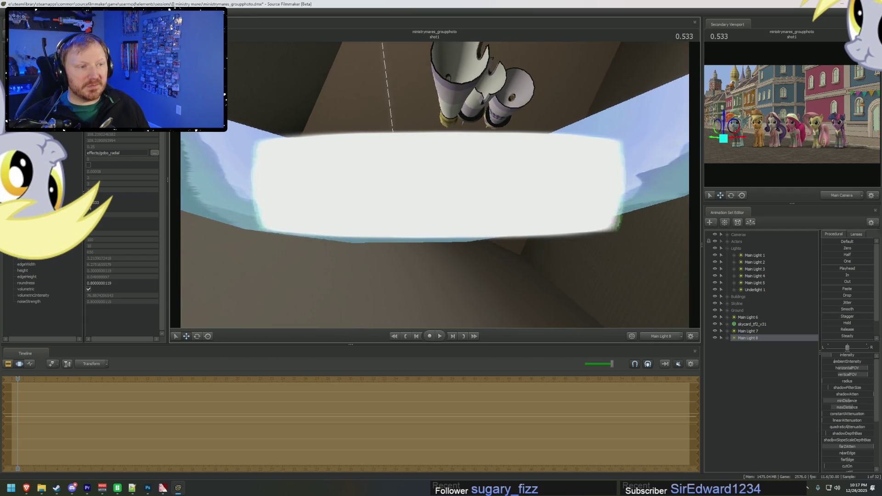
- View Main Light 8 from outside in the work camera, beneath the Canterlot towers
{"action": "left_click_drag", "start_coordinate": [513, 239], "coordinate": [513, 240]}
{"action": "left_click_drag", "start_coordinate": [570, 230], "coordinate": [570, 231]}
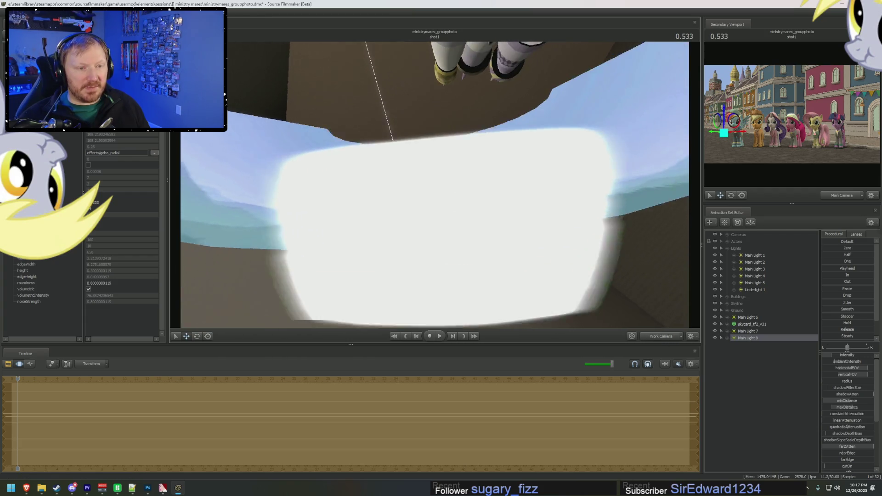
{"action": "left_click_drag", "start_coordinate": [435, 185], "coordinate": [435, 184]}
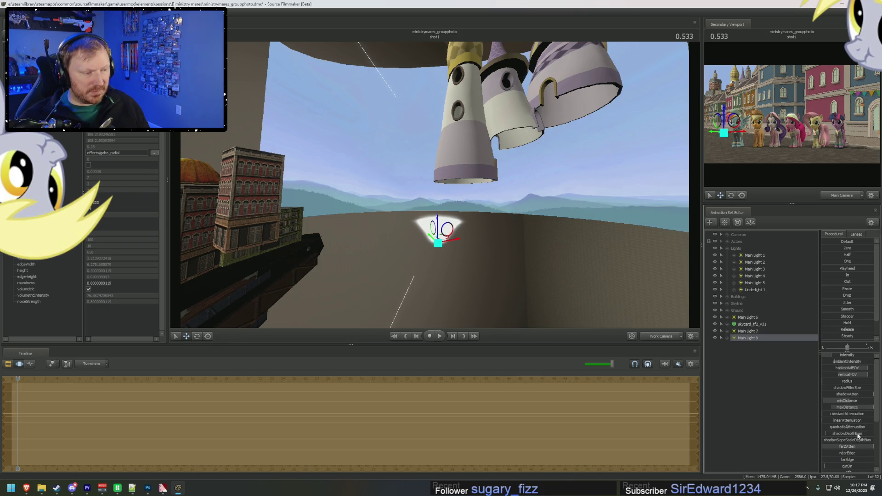
{"action": "scroll", "coordinate": [849, 413], "scroll_direction": "down", "scroll_amount": 3}
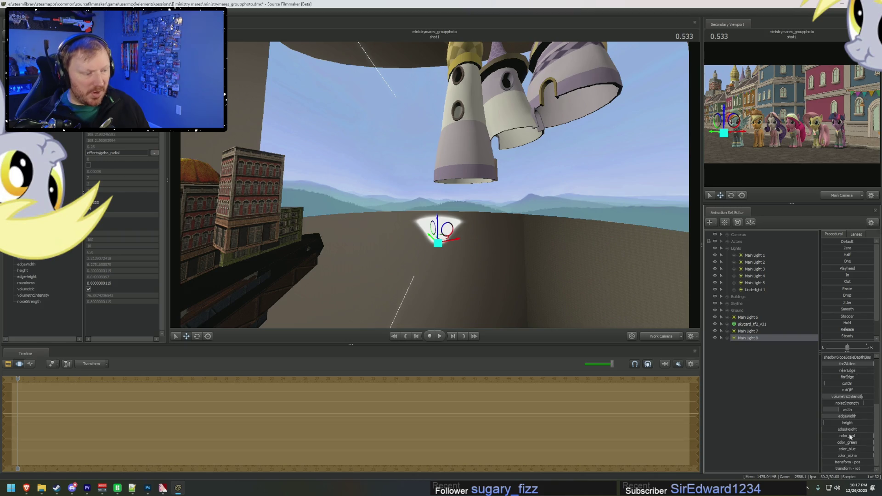
- Raise a volumetric slider's maximum, enlarge the light cone and move Main Light 8 up and right
{"action": "right_click", "coordinate": [851, 391]}
{"action": "left_click", "coordinate": [854, 398]}
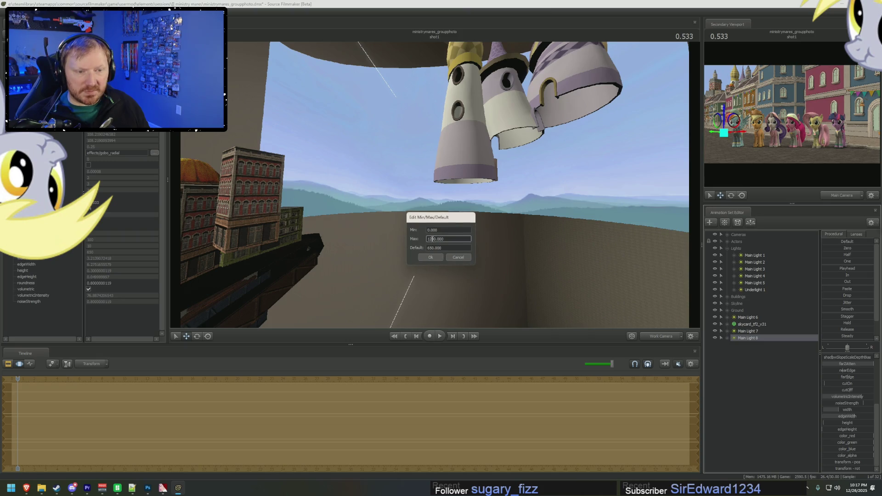
{"action": "key", "text": "Return"}
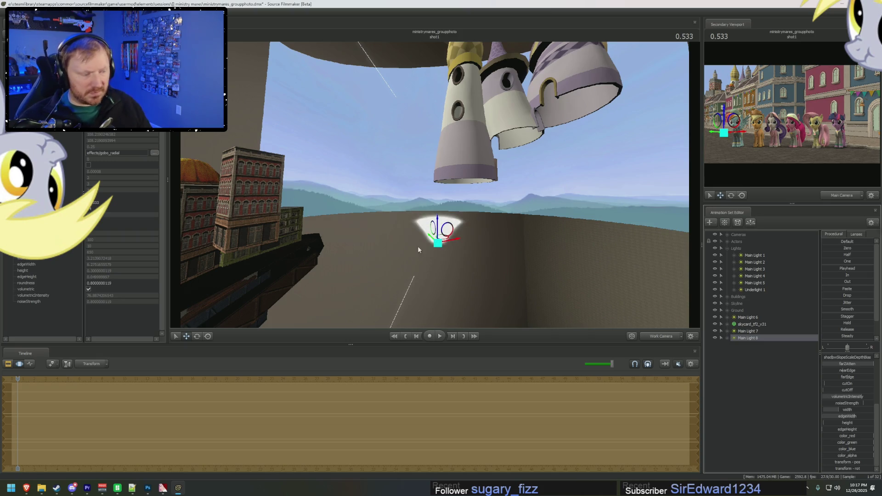
{"action": "left_click_drag", "start_coordinate": [830, 392], "coordinate": [851, 391]}
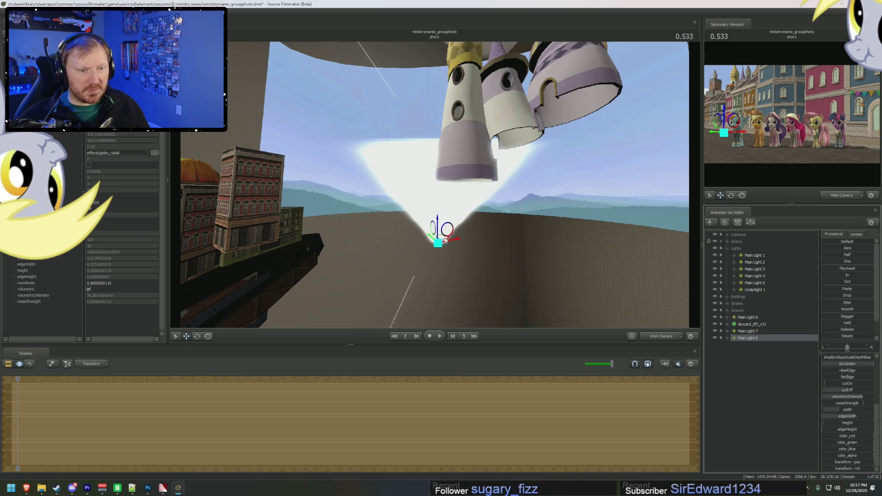
{"action": "left_click_drag", "start_coordinate": [439, 246], "coordinate": [460, 221]}
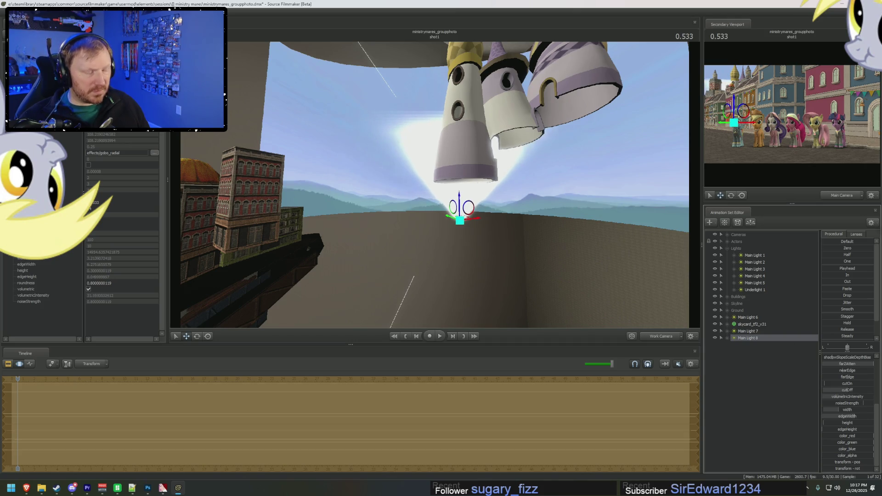
{"action": "left_click_drag", "start_coordinate": [854, 392], "coordinate": [854, 392]}
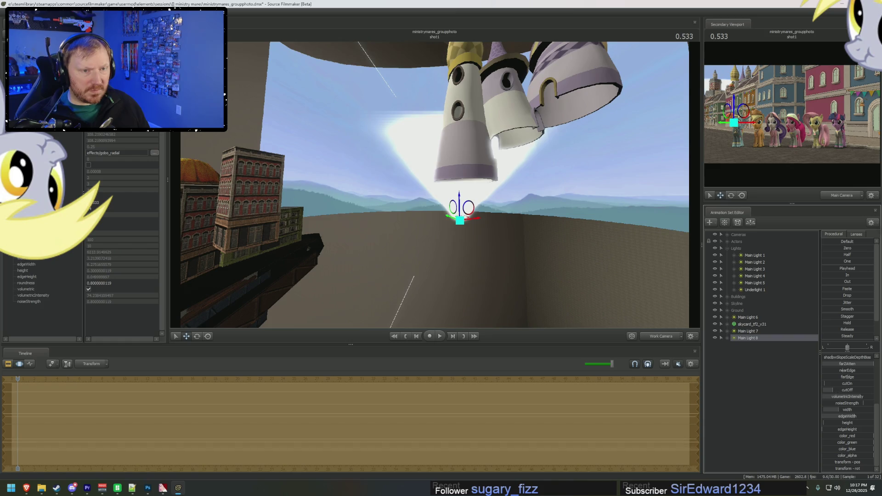
- Extend another cone slider and farEdge to a maximum of 1000 and widen the light cone
{"action": "right_click", "coordinate": [851, 378]}
{"action": "left_click", "coordinate": [855, 385]}
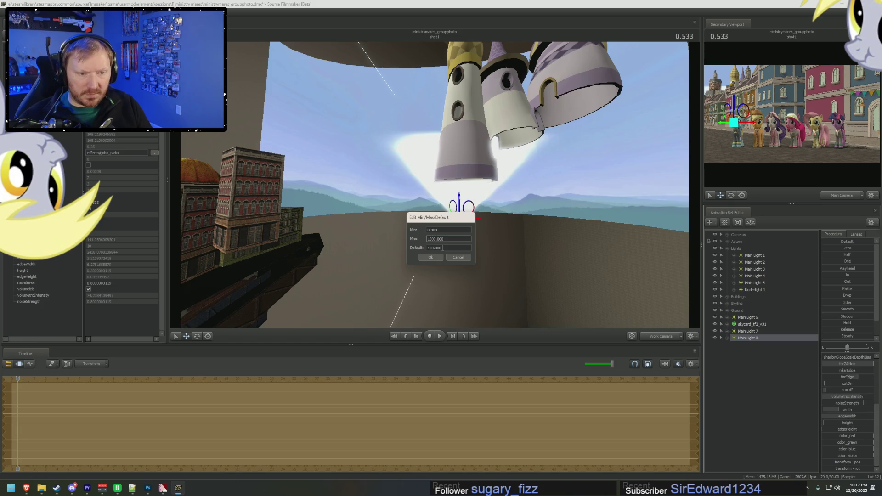
{"action": "key", "text": "Return"}
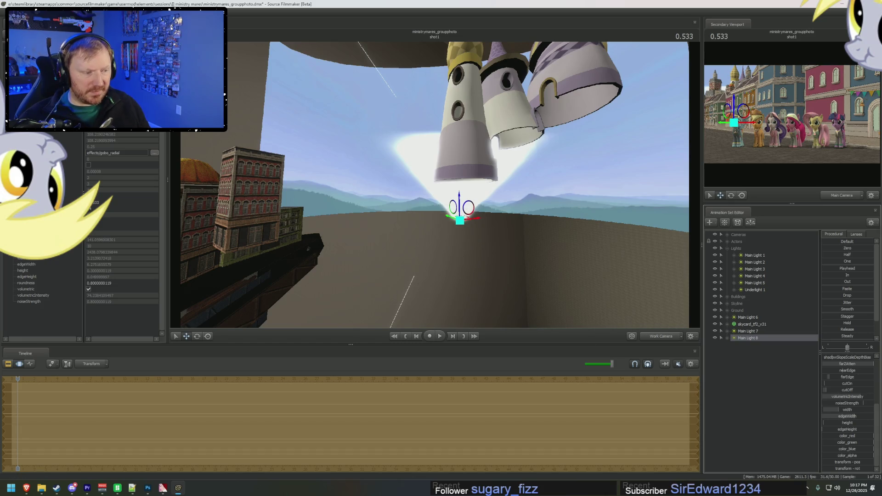
{"action": "left_click_drag", "start_coordinate": [827, 377], "coordinate": [865, 378]}
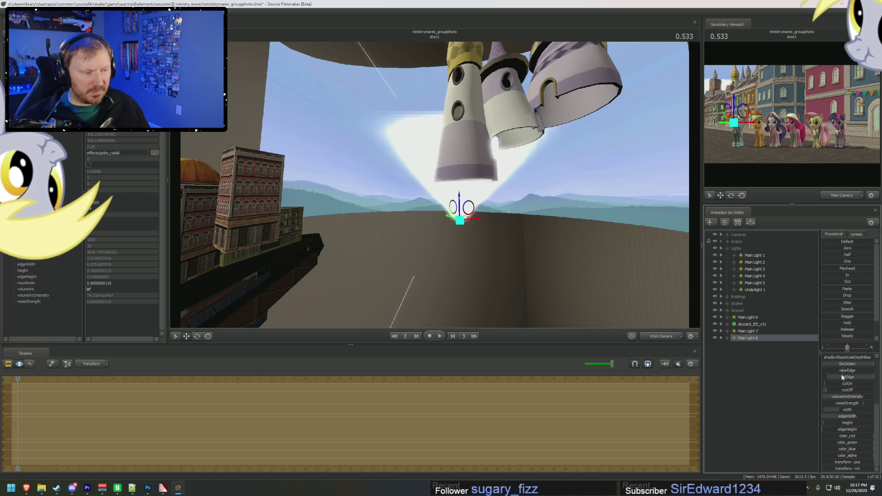
{"action": "right_click", "coordinate": [841, 377]}
{"action": "left_click", "coordinate": [850, 387]}
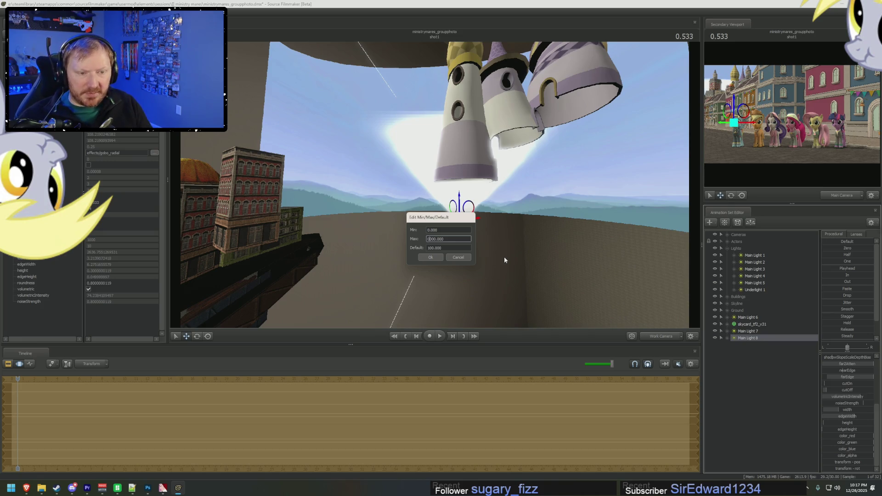
{"action": "key", "text": "Return"}
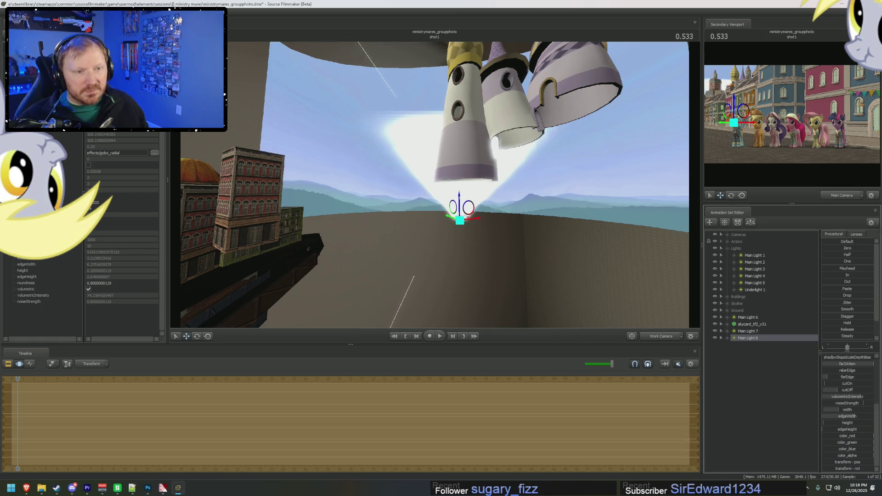
- Reshape the spotlight's bright area and adjust its edgeWidth
{"action": "left_click_drag", "start_coordinate": [828, 391], "coordinate": [842, 377]}
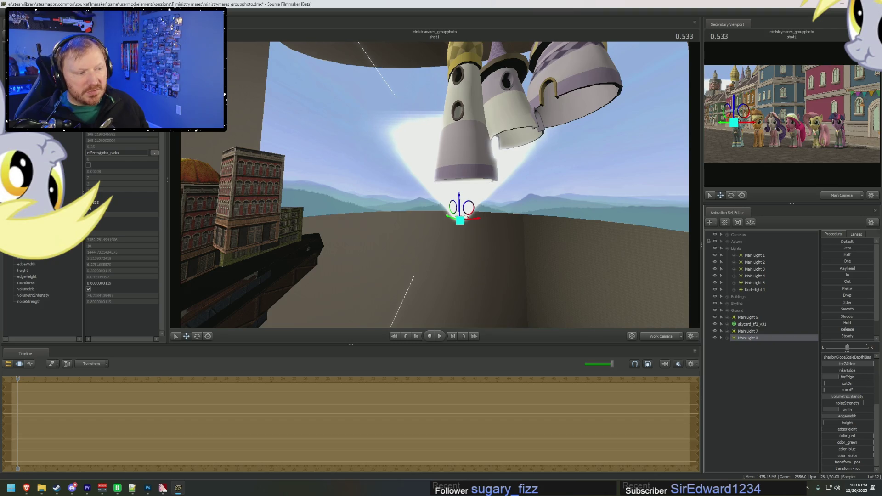
{"action": "mouse_move", "coordinate": [842, 377]}
{"action": "left_mouse_down"}
{"action": "mouse_move", "coordinate": [822, 388]}
{"action": "mouse_move", "coordinate": [837, 400]}
{"action": "left_mouse_up"}
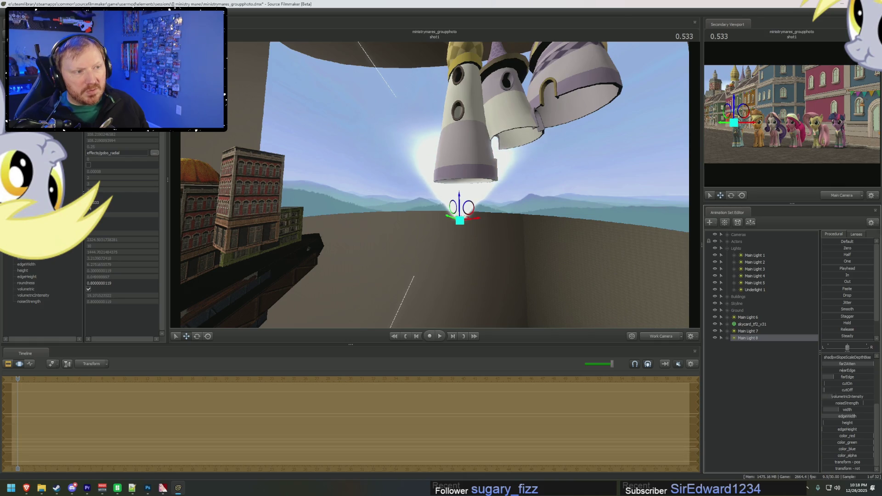
{"action": "left_click_drag", "start_coordinate": [853, 414], "coordinate": [853, 415]}
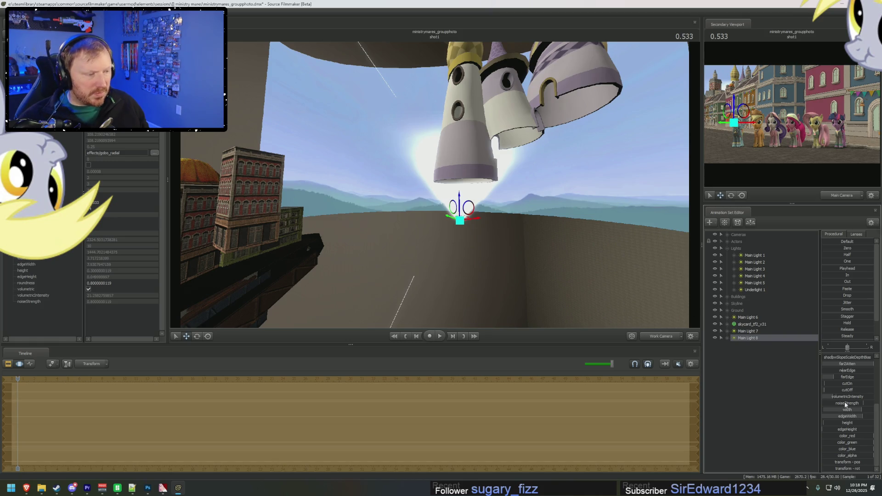
{"action": "scroll", "coordinate": [840, 400], "scroll_direction": "up", "scroll_amount": 3}
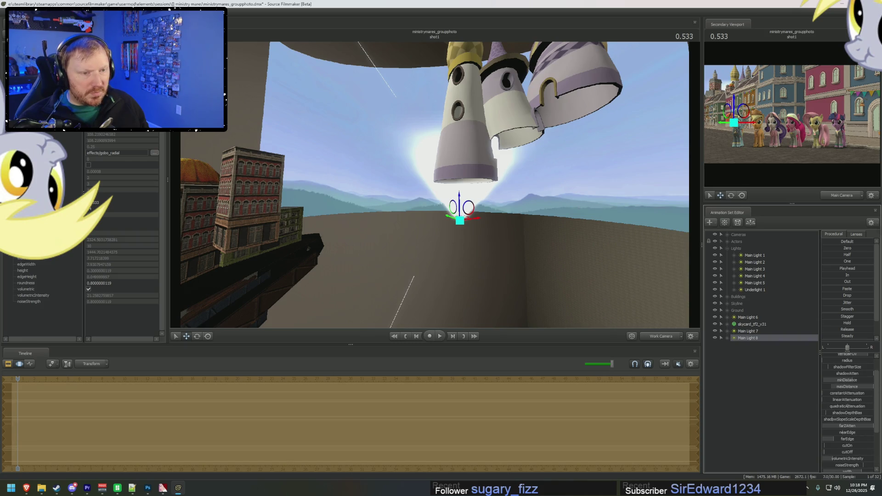
- Extend a slider range, adjust minDistance to dim the glow and move the light downward
{"action": "right_click", "coordinate": [857, 380]}
{"action": "left_click", "coordinate": [861, 389]}
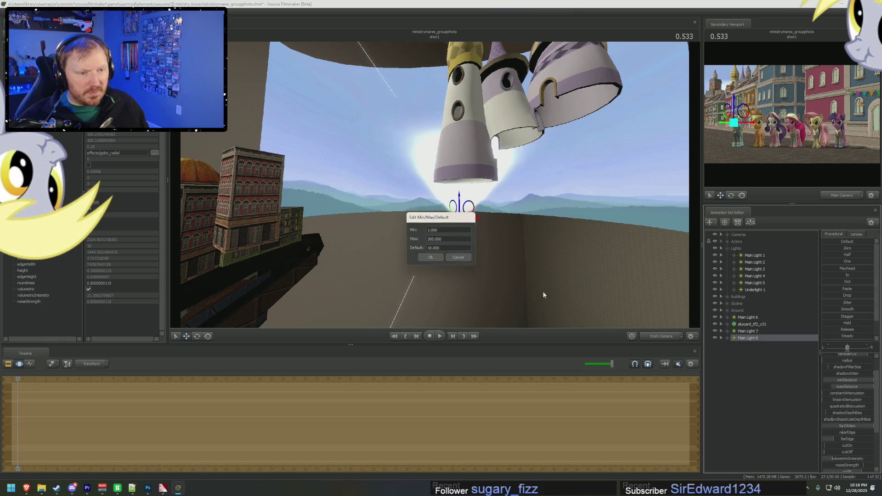
{"action": "left_click", "coordinate": [439, 239]}
{"action": "key", "text": "Return"}
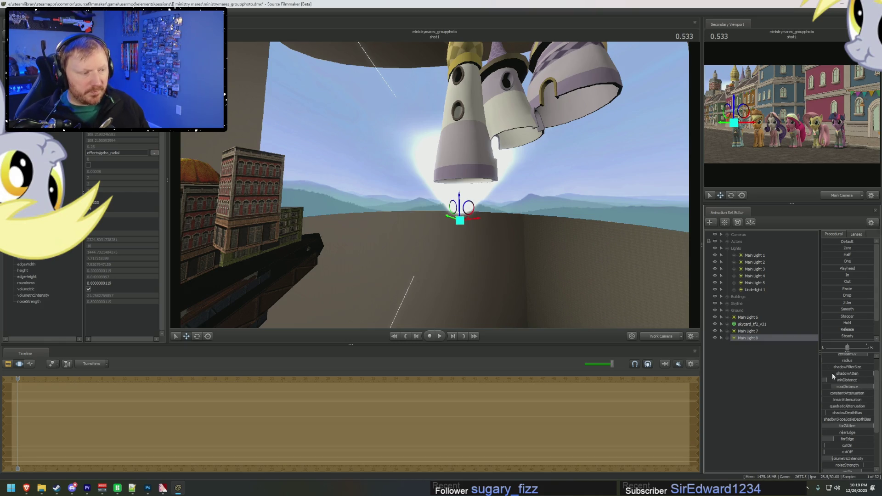
{"action": "left_click_drag", "start_coordinate": [834, 384], "coordinate": [848, 384]}
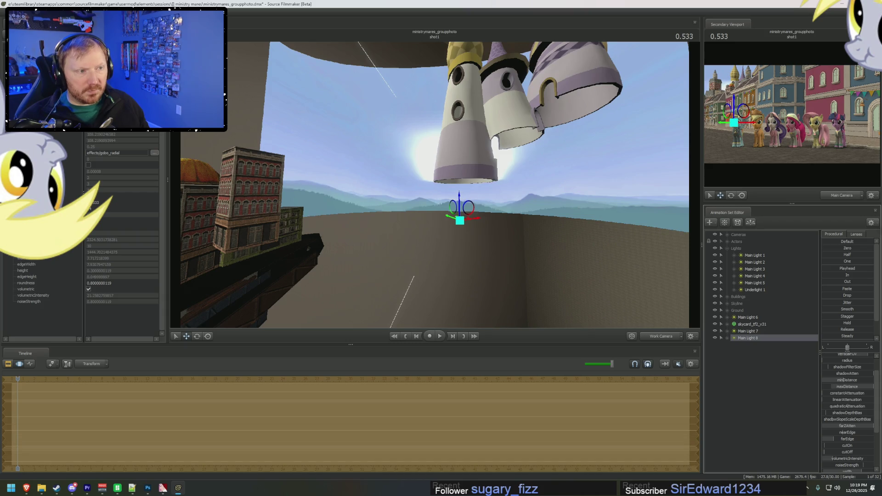
{"action": "scroll", "coordinate": [845, 374], "scroll_direction": "up", "scroll_amount": 2}
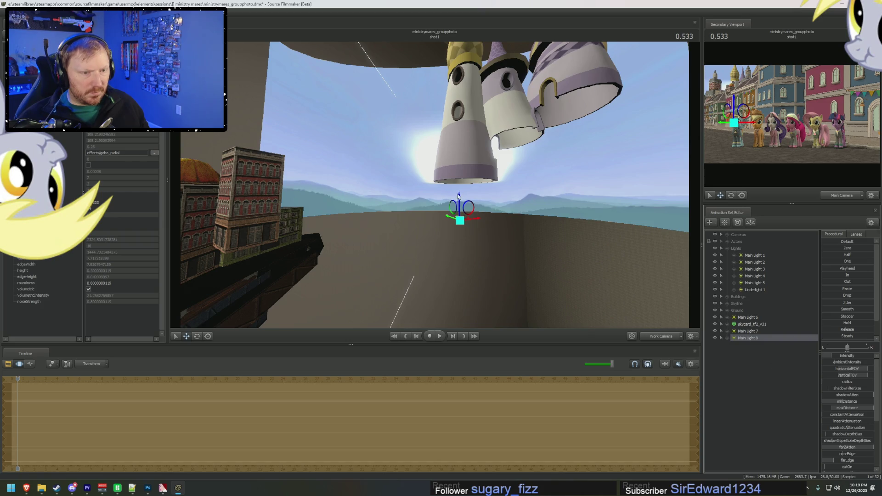
{"action": "left_click_drag", "start_coordinate": [458, 198], "coordinate": [452, 243]}
- Extend maxDistance's range, soften and enlarge the glow, and show the Work Camera in the second viewport
{"action": "right_click", "coordinate": [846, 406]}
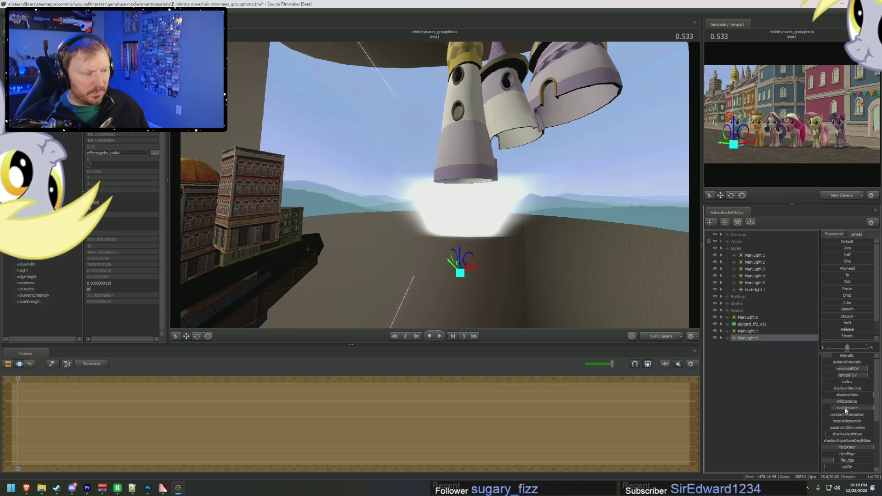
{"action": "left_click", "coordinate": [848, 418]}
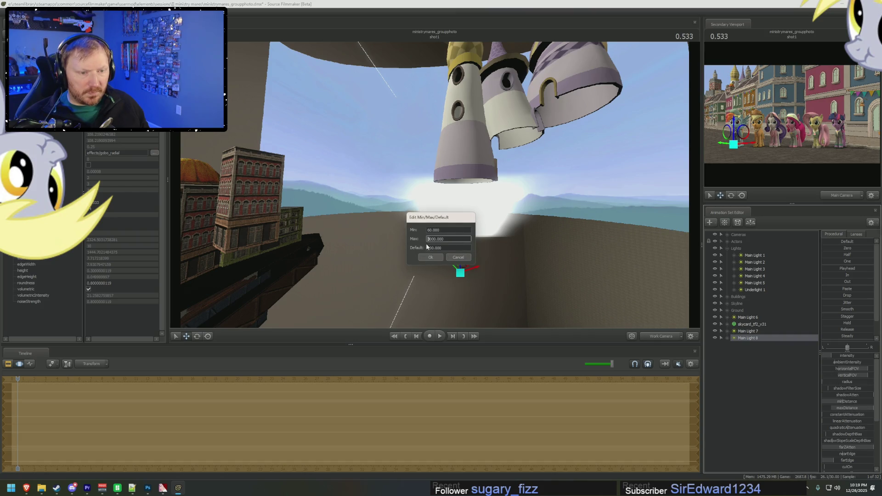
{"action": "left_click", "coordinate": [430, 256]}
{"action": "left_click_drag", "start_coordinate": [849, 406], "coordinate": [848, 411]}
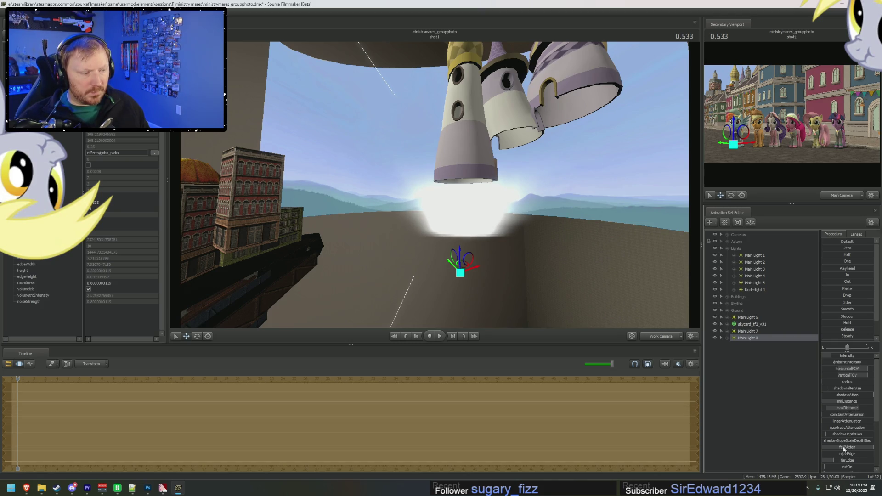
{"action": "scroll", "coordinate": [836, 458], "scroll_direction": "down", "scroll_amount": 2}
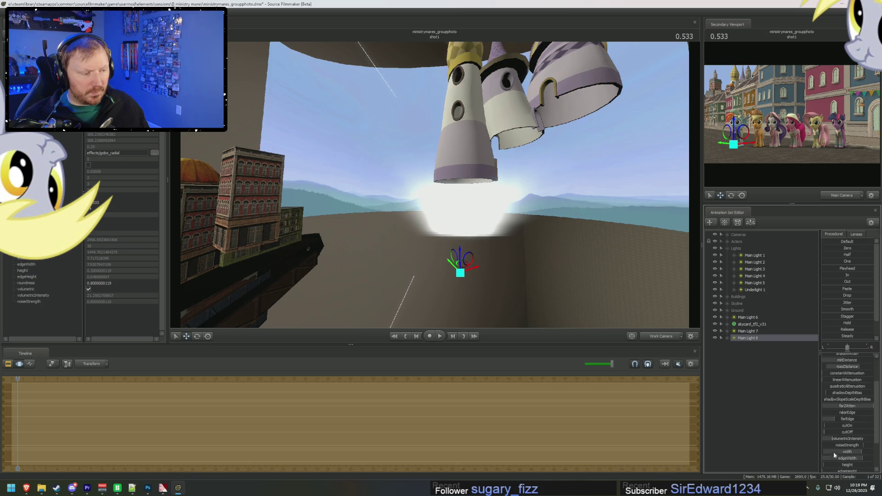
{"action": "mouse_move", "coordinate": [832, 437]}
{"action": "left_mouse_down"}
{"action": "mouse_move", "coordinate": [841, 437]}
{"action": "mouse_move", "coordinate": [837, 424]}
{"action": "mouse_move", "coordinate": [857, 425]}
{"action": "mouse_move", "coordinate": [839, 432]}
{"action": "left_mouse_up"}
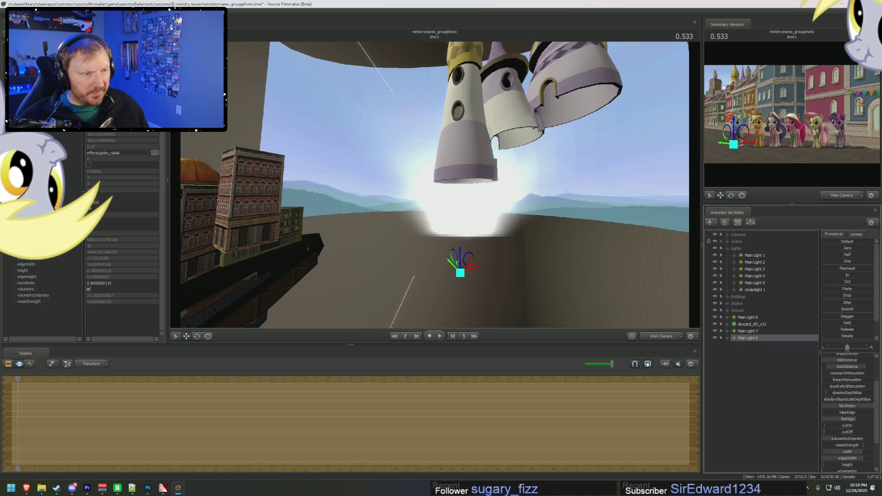
{"action": "left_click", "coordinate": [839, 197]}
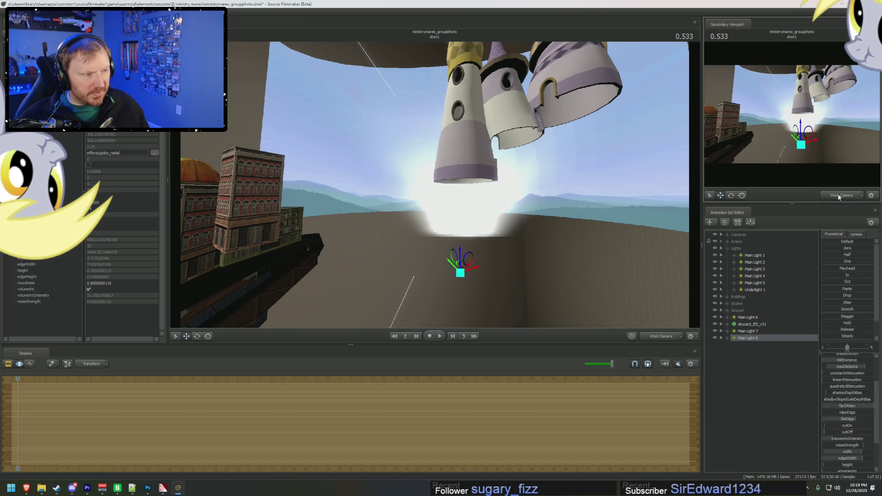
- Return the main view to the main camera and show the shot's clip and sound tracks
{"action": "left_click", "coordinate": [838, 196]}
{"action": "left_click", "coordinate": [660, 336]}
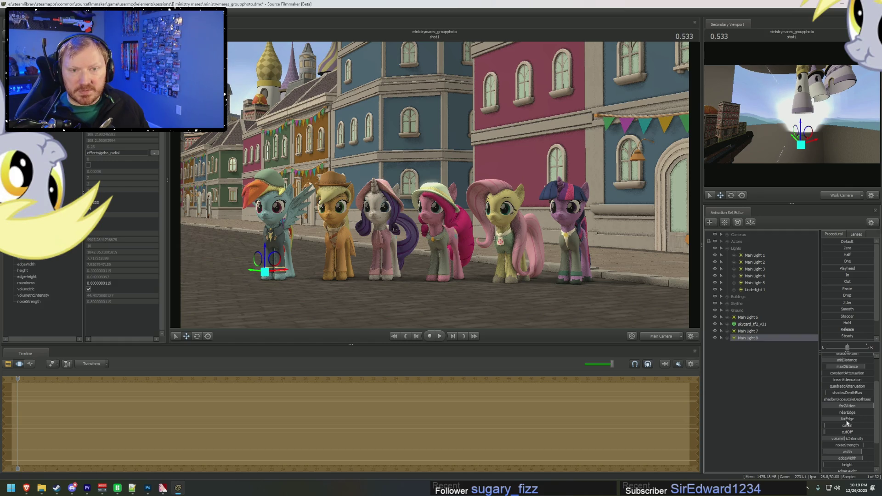
{"action": "left_click", "coordinate": [660, 335]}
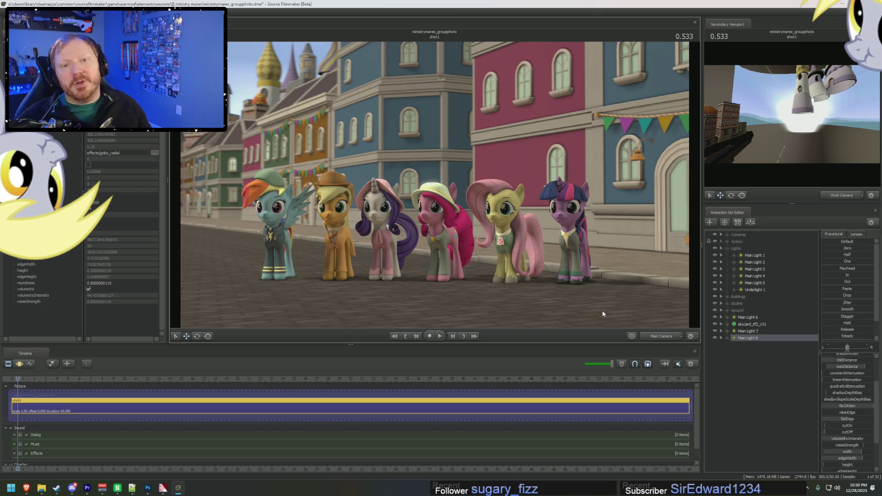
{"action": "left_click", "coordinate": [748, 317]}
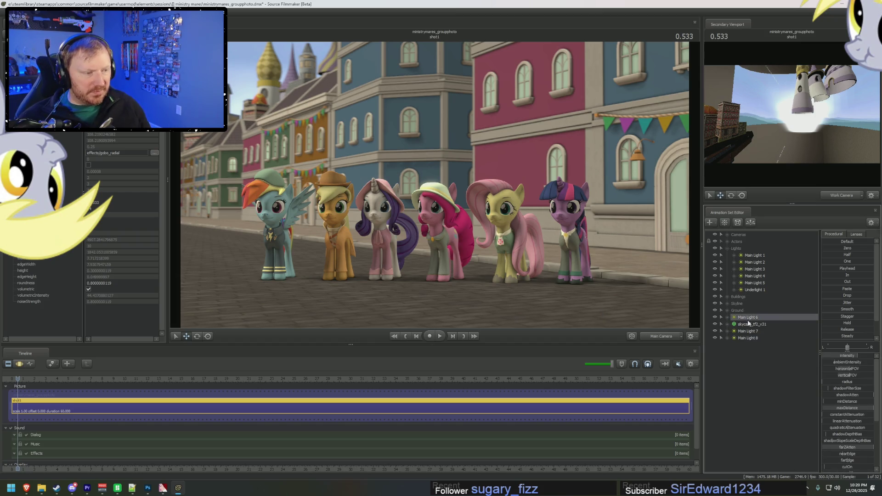
- Flip between motion editor and clip tracks, then select Main Light 4 in the animation set list
{"action": "key", "text": "F3"}
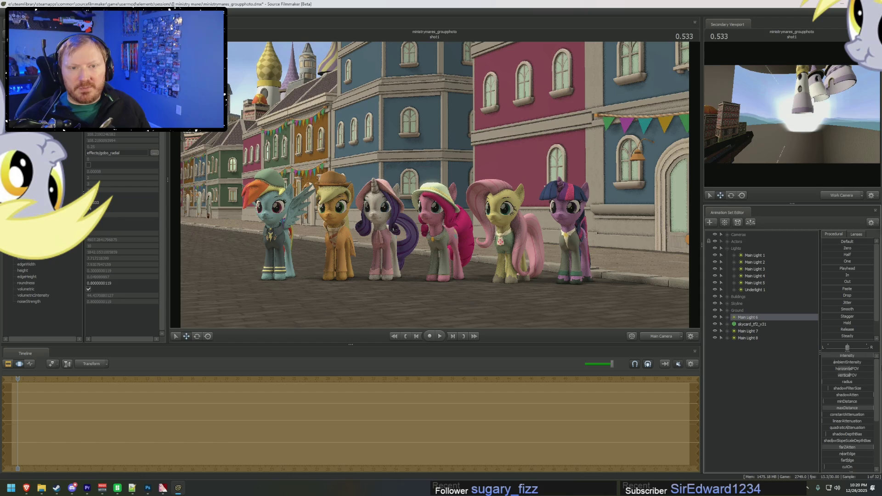
{"action": "key", "text": "F2"}
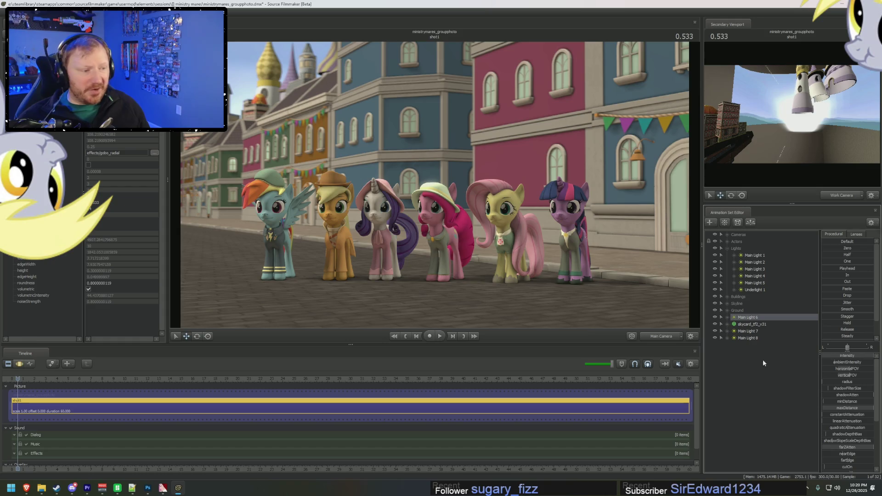
{"action": "left_click", "coordinate": [752, 283]}
{"action": "left_click", "coordinate": [752, 256]}
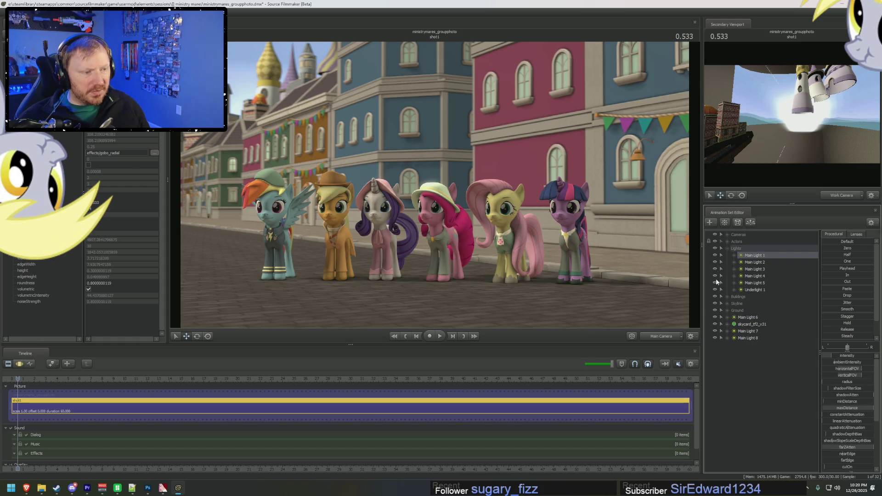
{"action": "left_click", "coordinate": [751, 276]}
- Remap Main Light 4's intensity slider range so its maximum is 100
{"action": "right_click", "coordinate": [845, 358]}
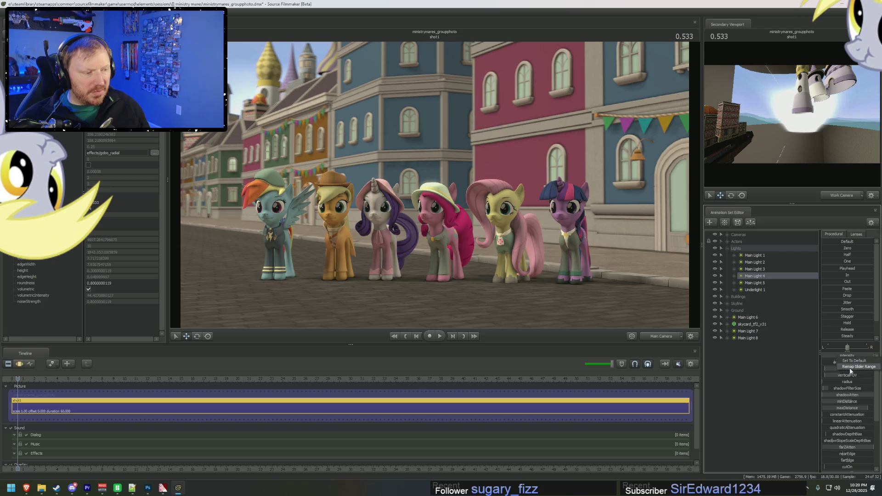
{"action": "left_click", "coordinate": [851, 368]}
{"action": "left_click", "coordinate": [430, 239]}
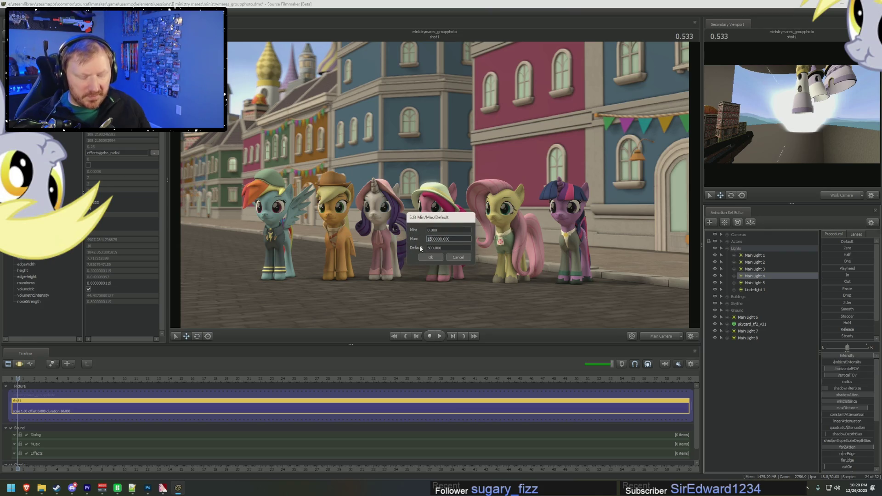
{"action": "type", "text": "100"}
{"action": "key", "text": "Return"}
{"action": "key", "text": "F2"}
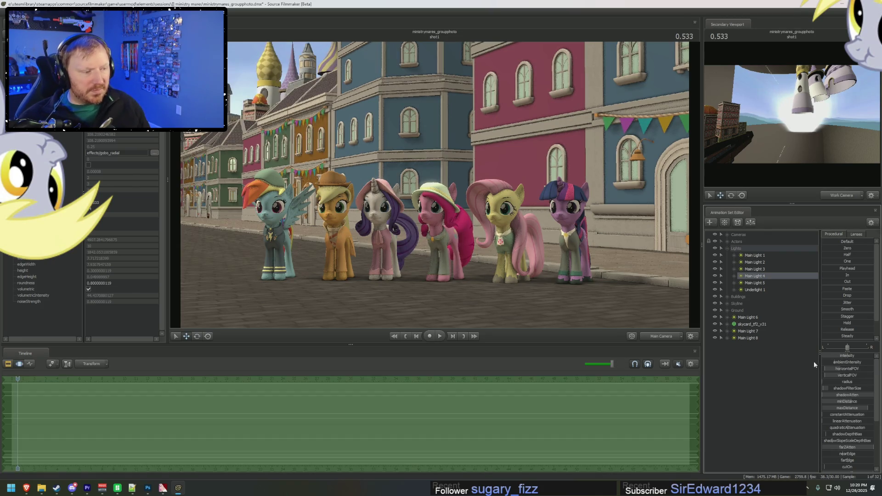
- Review the timeline editors, then select Main Light 1 and its intensity property
{"action": "key", "text": "F3"}
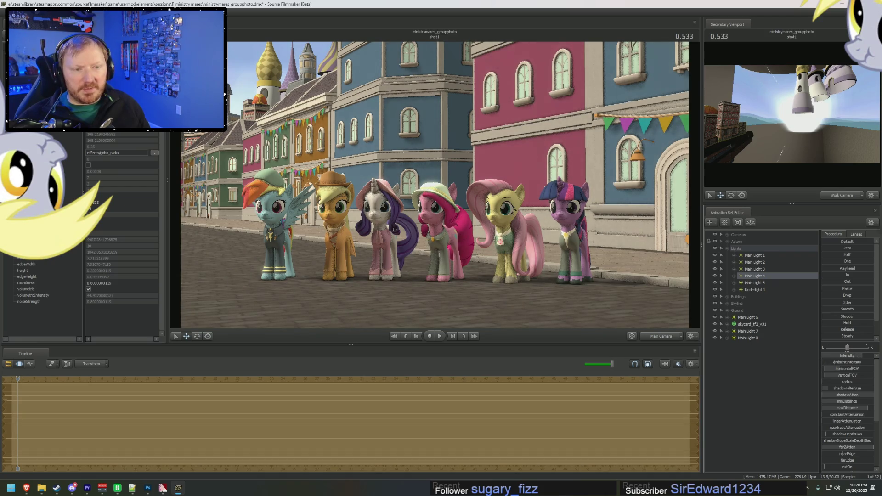
{"action": "key", "text": "F1"}
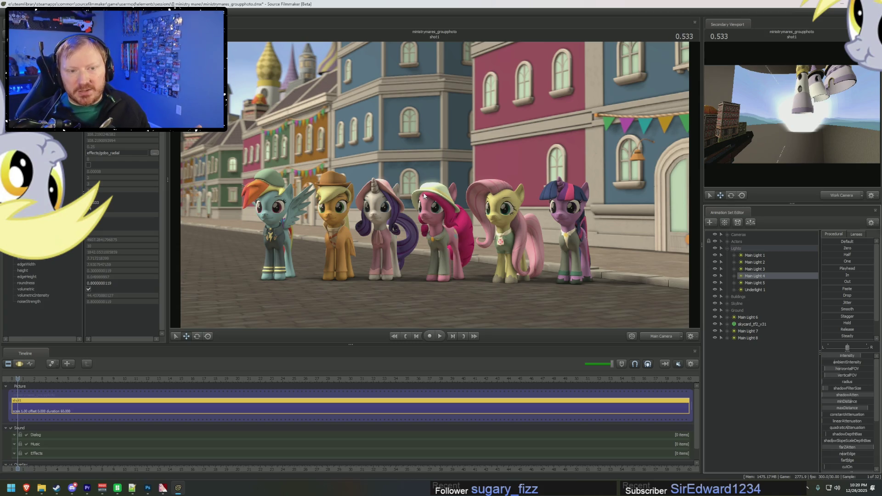
{"action": "left_click", "coordinate": [755, 283]}
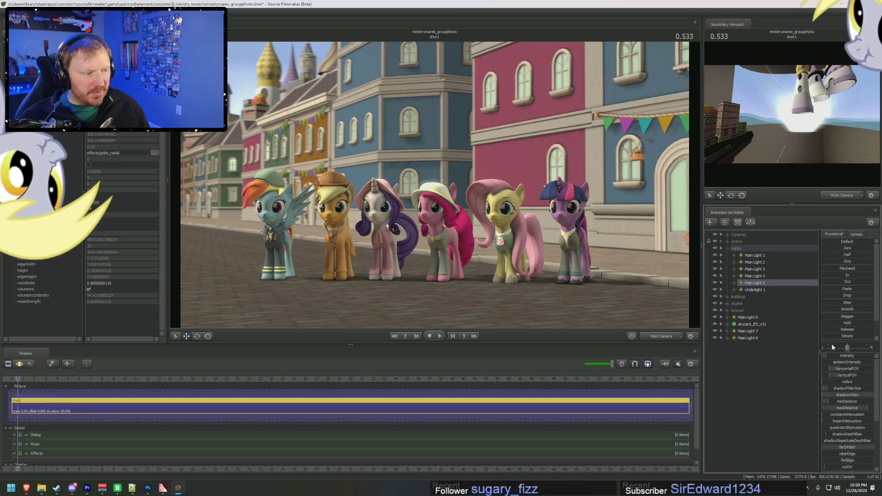
{"action": "key", "text": "F3"}
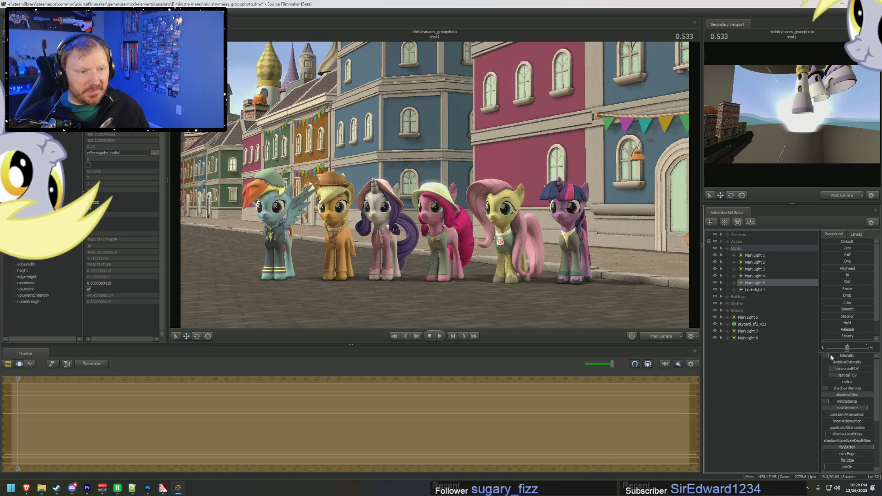
{"action": "left_click", "coordinate": [747, 256]}
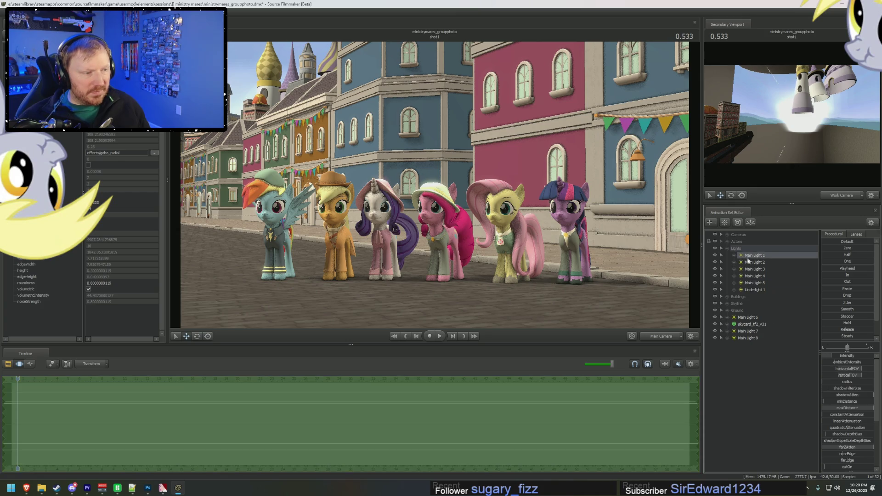
{"action": "left_click", "coordinate": [844, 359]}
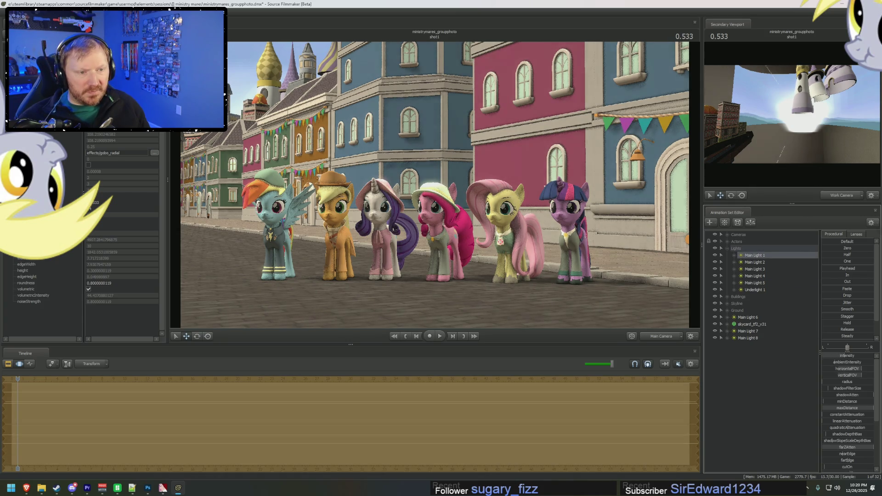
- Look at the scene through Main Light 1 and rotate that view briefly
{"action": "left_click", "coordinate": [764, 276]}
{"action": "left_click", "coordinate": [838, 354]}
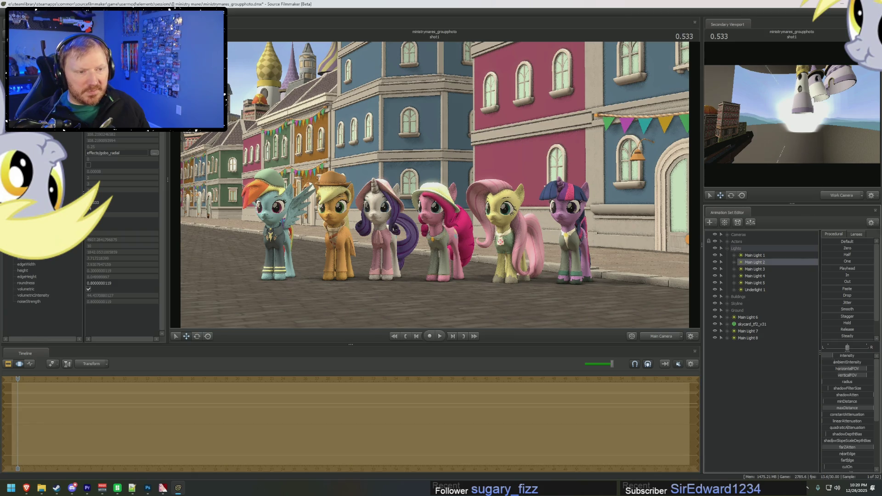
{"action": "left_click", "coordinate": [792, 316]}
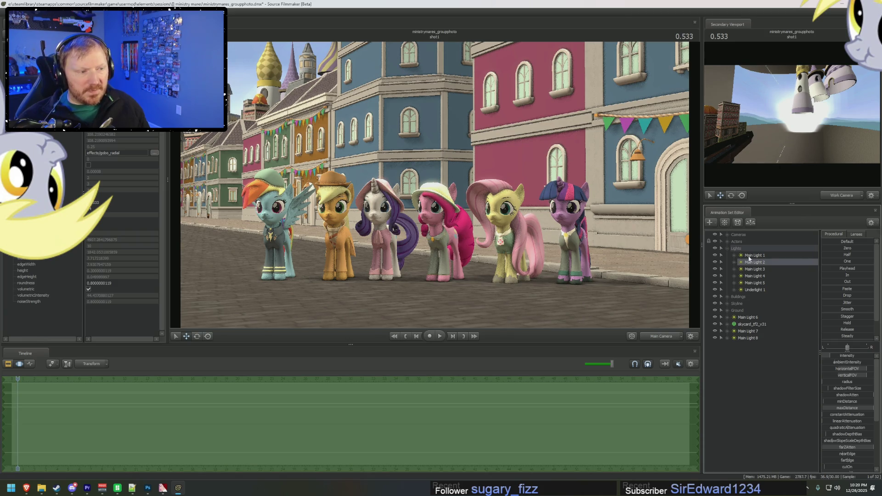
{"action": "double_click", "coordinate": [751, 256]}
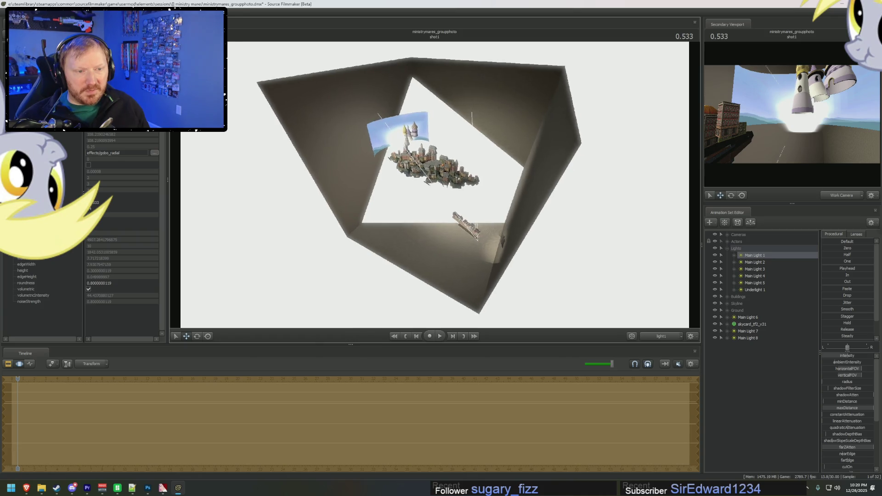
{"action": "left_click_drag", "start_coordinate": [441, 207], "coordinate": [482, 220]}
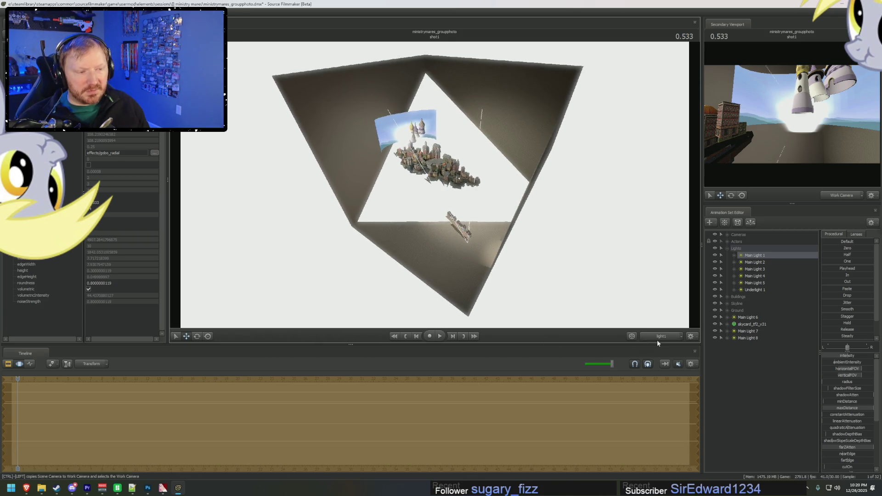
- Return to the main camera shot with its clip tracks and bring up the animation set options
{"action": "key", "text": "F2"}
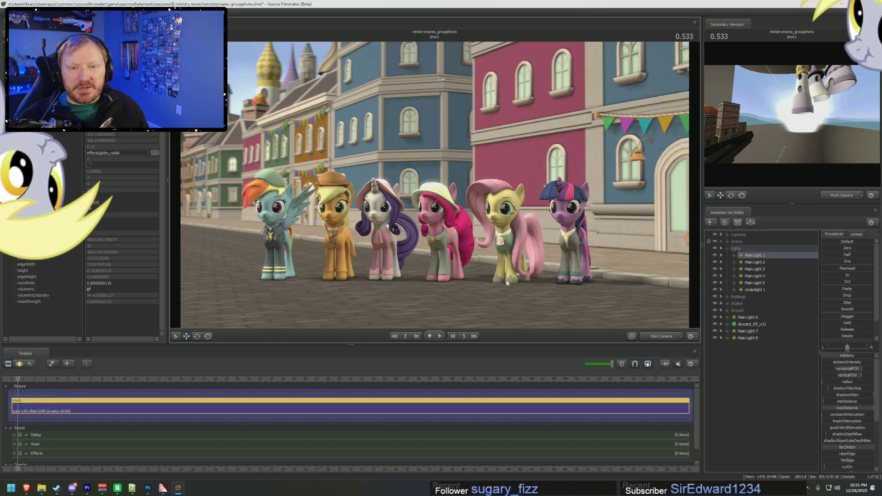
{"action": "right_click", "coordinate": [746, 340]}
- Paste a copy of the light set as Main Light 9 and move the skycard entry higher in the list
{"action": "right_click", "coordinate": [748, 360]}
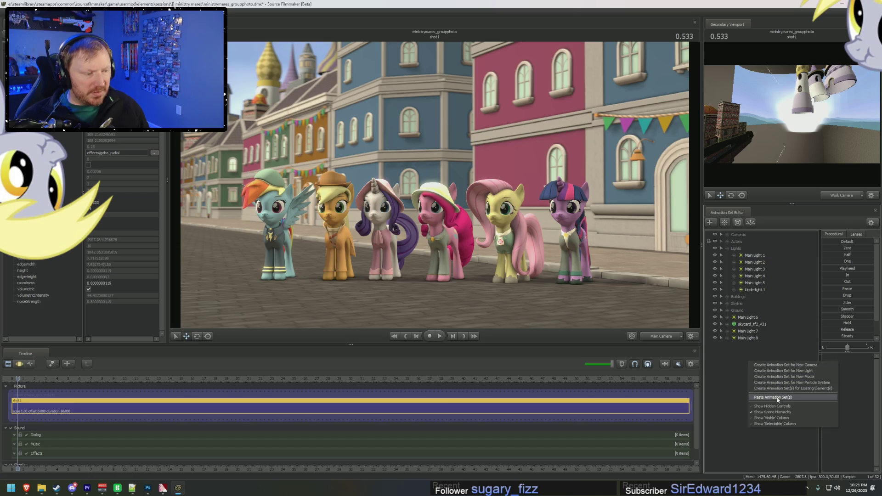
{"action": "left_click", "coordinate": [776, 398]}
{"action": "left_click_drag", "start_coordinate": [749, 324], "coordinate": [744, 309]}
{"action": "left_click", "coordinate": [746, 338]}
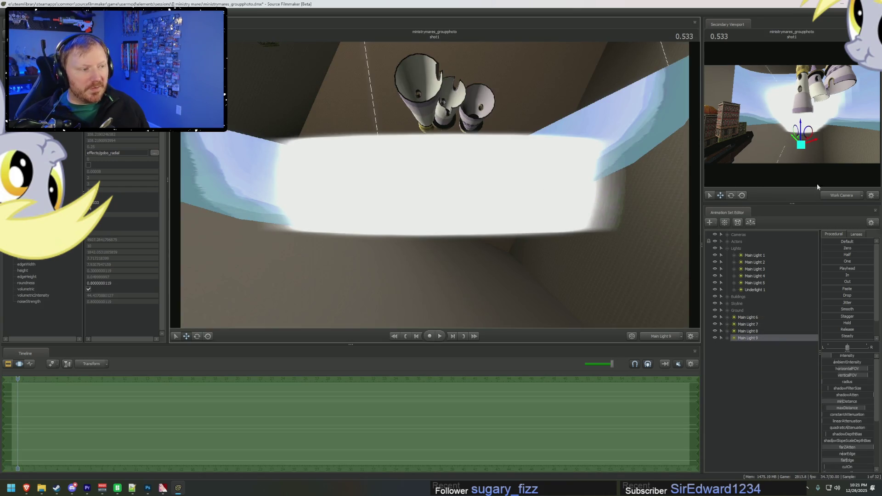
- Show the main camera shot in the second viewport and start aiming Main Light 9 toward the buildings
{"action": "left_click", "coordinate": [834, 195]}
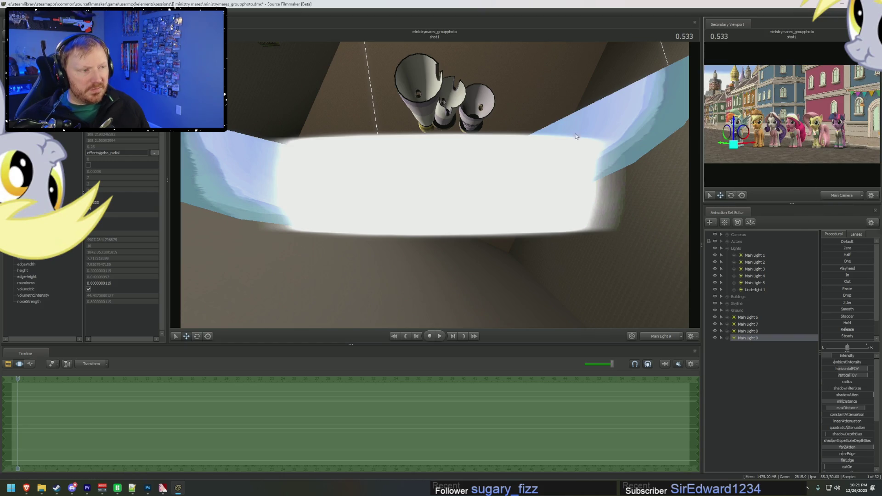
{"action": "left_click_drag", "start_coordinate": [434, 186], "coordinate": [414, 206]}
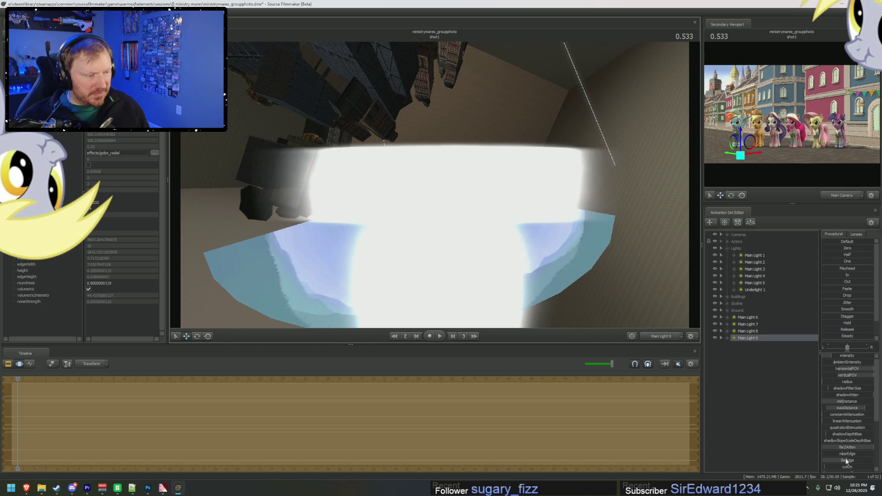
- Raise Main Light 9's farEdge, re-aim it across the street, soften its volumetric glow, and return to the main camera
{"action": "left_click_drag", "start_coordinate": [844, 458], "coordinate": [869, 459]}
{"action": "scroll", "coordinate": [853, 465], "scroll_direction": "down", "scroll_amount": 3}
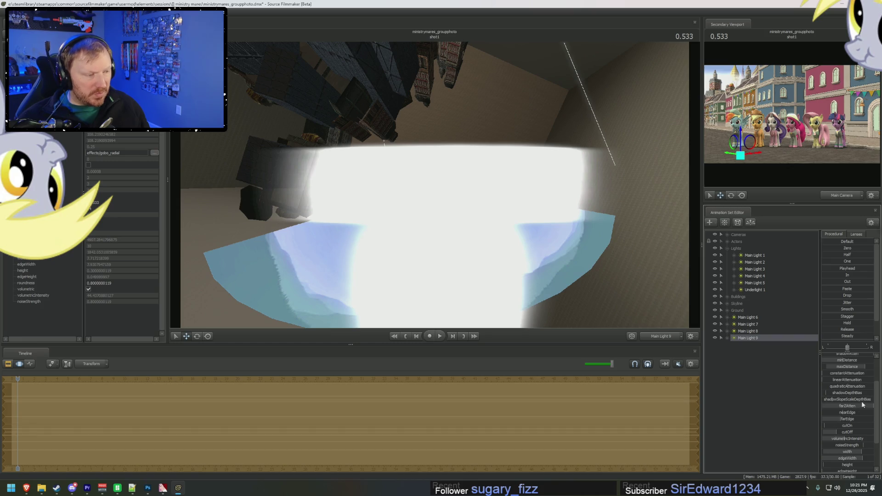
{"action": "mouse_move", "coordinate": [378, 135]}
{"action": "left_mouse_down"}
{"action": "mouse_move", "coordinate": [386, 158]}
{"action": "mouse_move", "coordinate": [414, 179]}
{"action": "mouse_move", "coordinate": [497, 220]}
{"action": "left_mouse_up"}
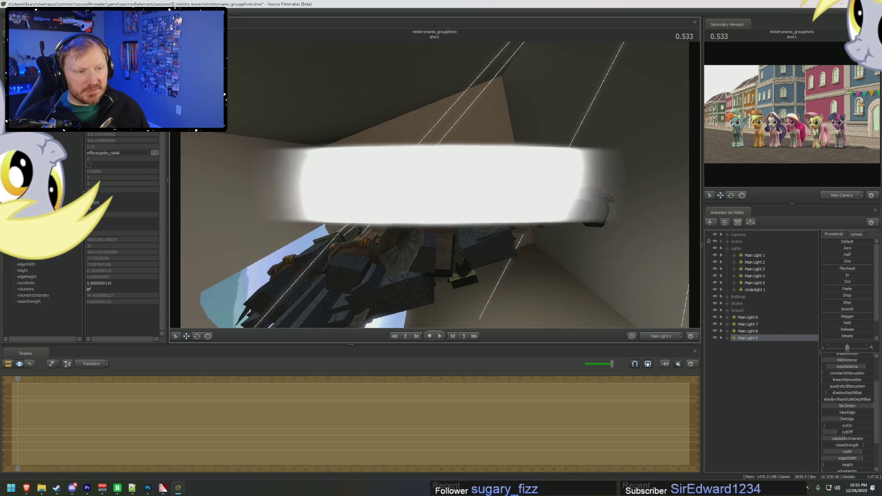
{"action": "left_click_drag", "start_coordinate": [497, 220], "coordinate": [524, 235]}
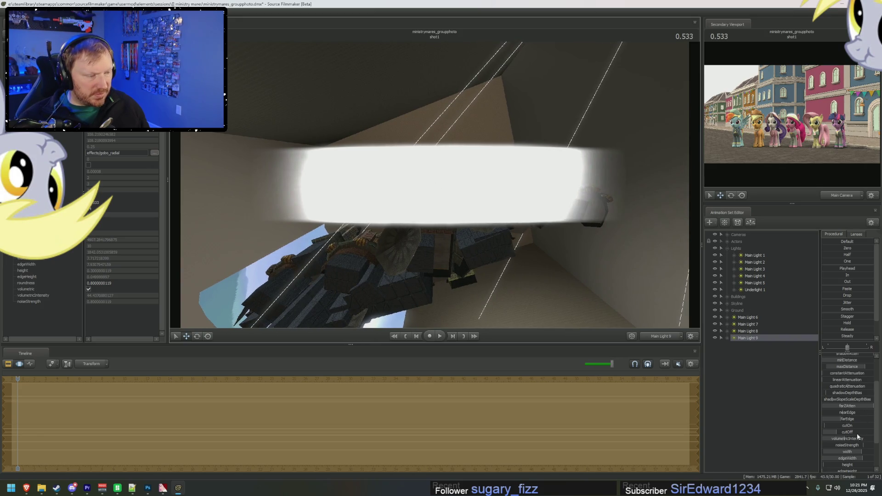
{"action": "left_click_drag", "start_coordinate": [857, 437], "coordinate": [870, 437]}
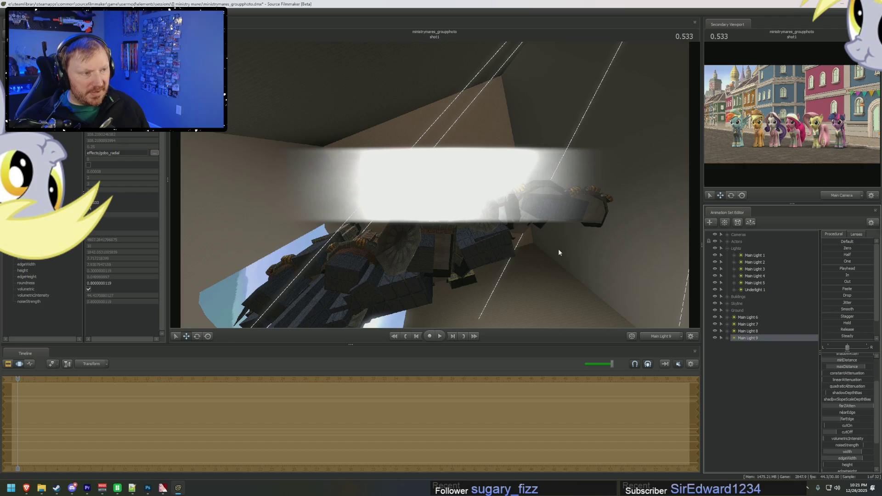
{"action": "left_click", "coordinate": [654, 335]}
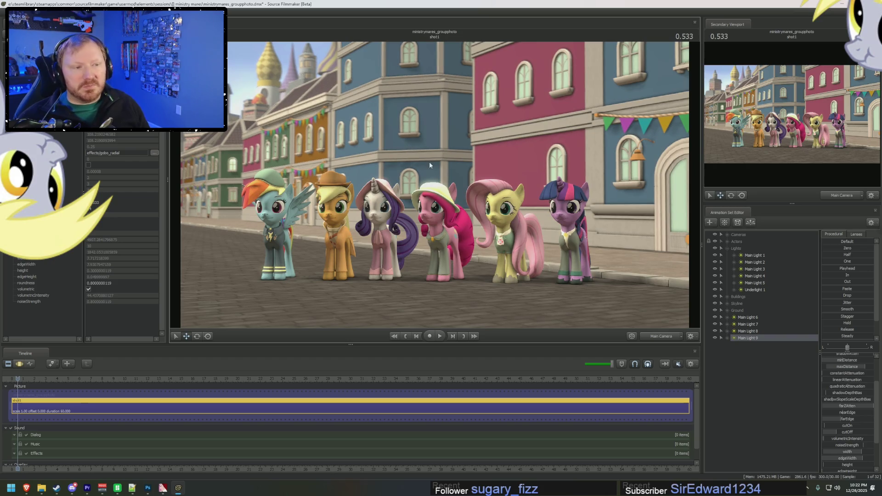
- Switch on a light over the left buildings and bring Main Light 9's properties into the motion editor
{"action": "left_click", "coordinate": [717, 335]}
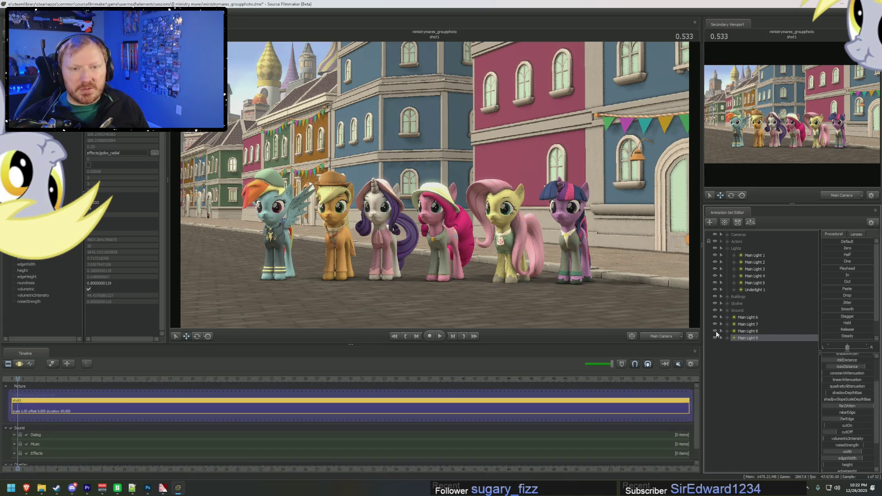
{"action": "key", "text": "F3"}
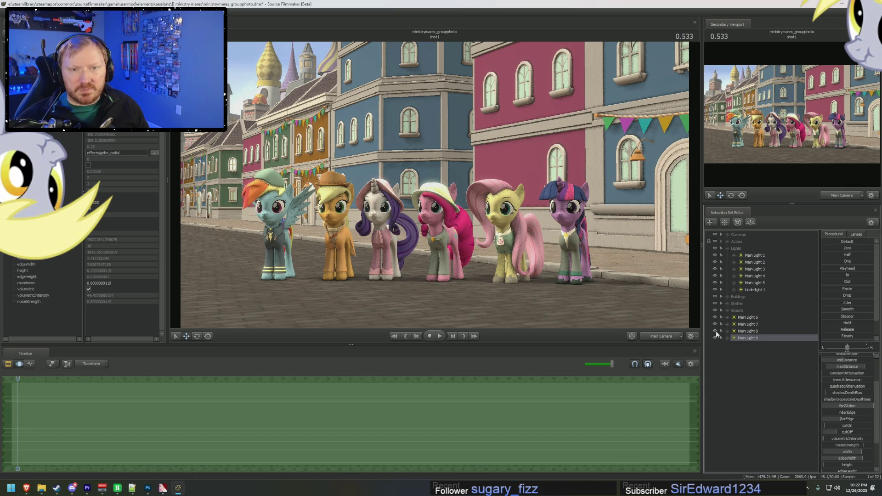
{"action": "key", "text": "F2"}
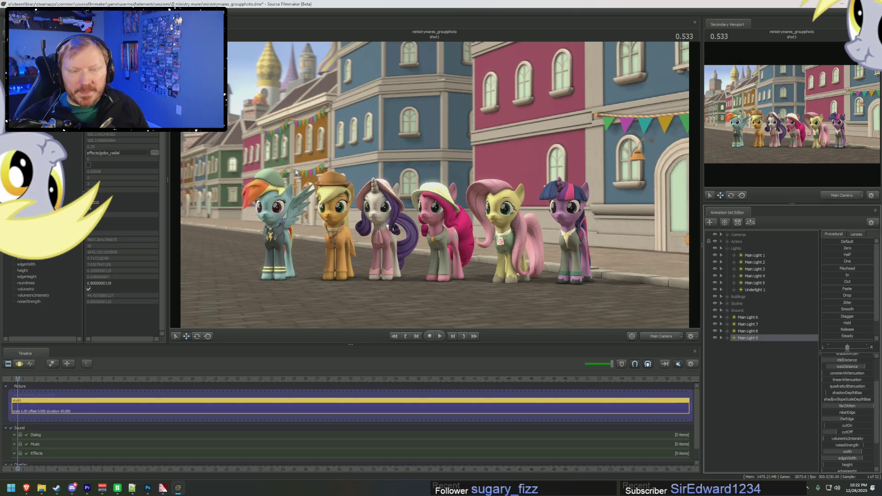
{"action": "key", "text": "F3"}
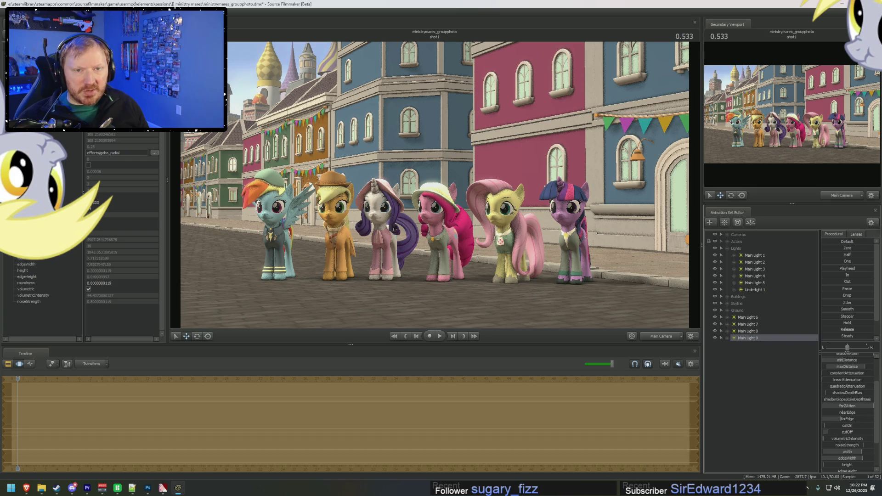
{"action": "left_click", "coordinate": [845, 411]}
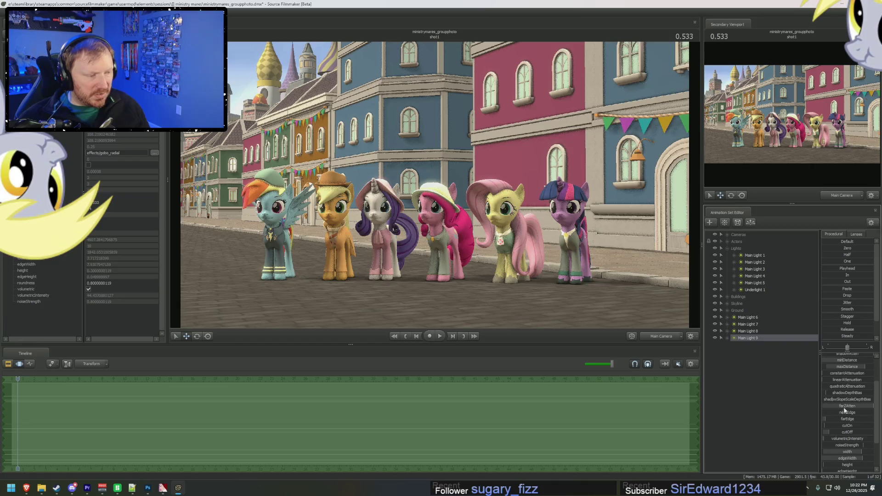
- Remap Main Light 9's volumetricIntensity slider range and select it for editing
{"action": "right_click", "coordinate": [836, 438]}
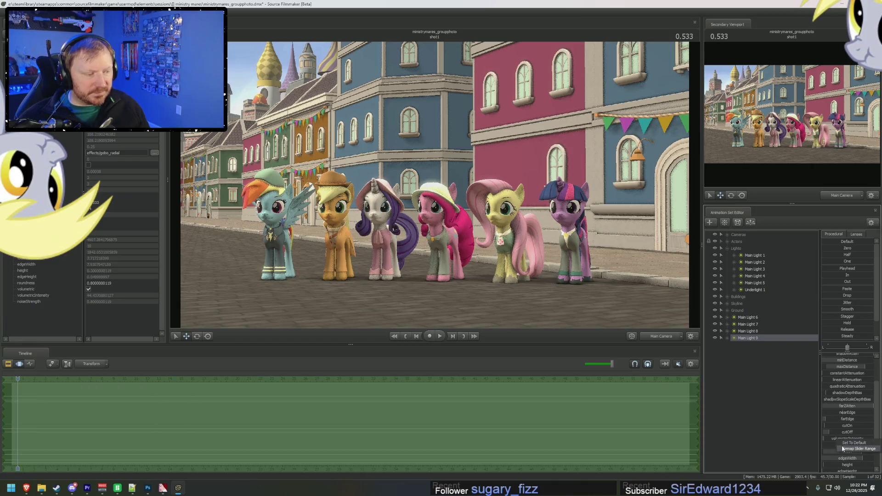
{"action": "left_click", "coordinate": [849, 446]}
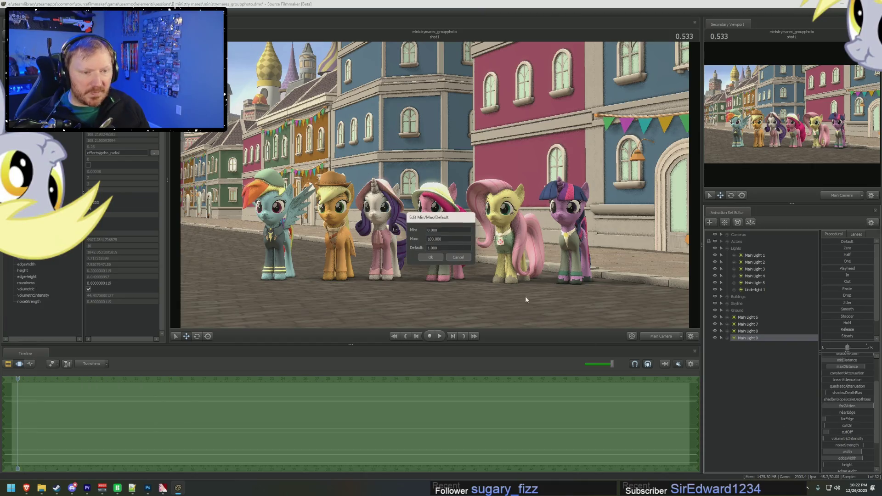
{"action": "left_click", "coordinate": [433, 258]}
{"action": "left_click", "coordinate": [845, 438]}
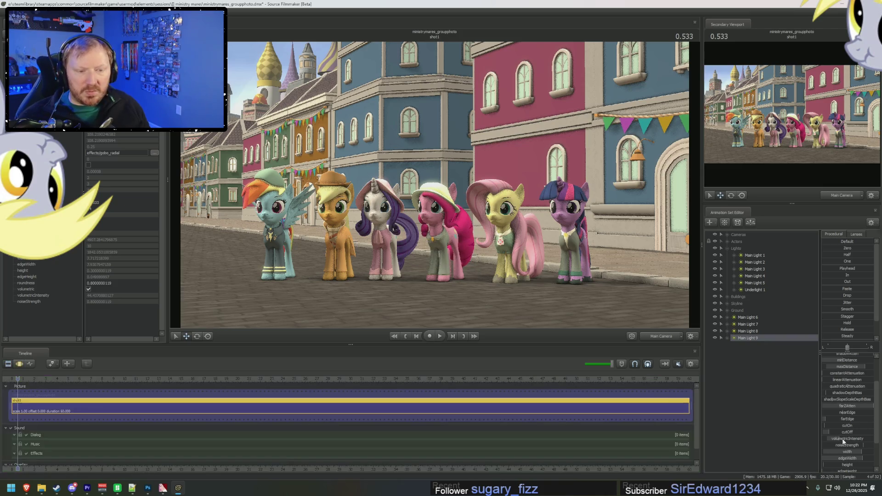
{"action": "left_click", "coordinate": [839, 438]}
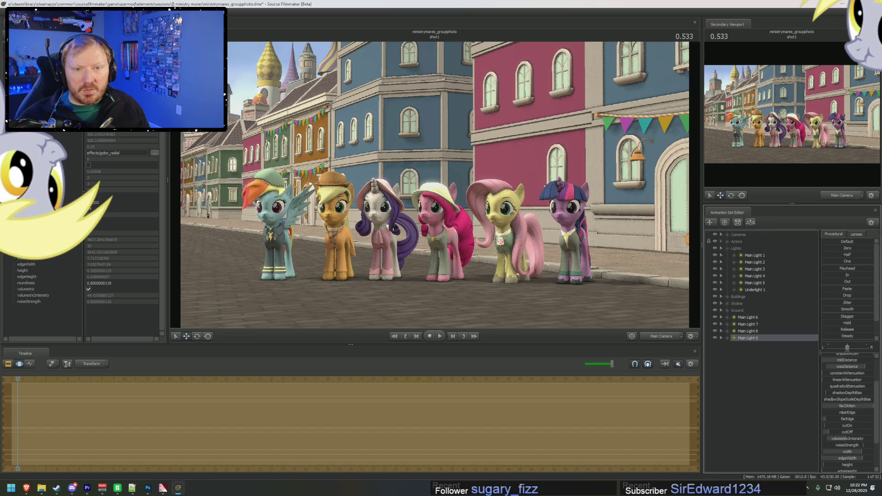
- Compare the street with Main Light 9 turned off and back on
{"action": "key", "text": "F2"}
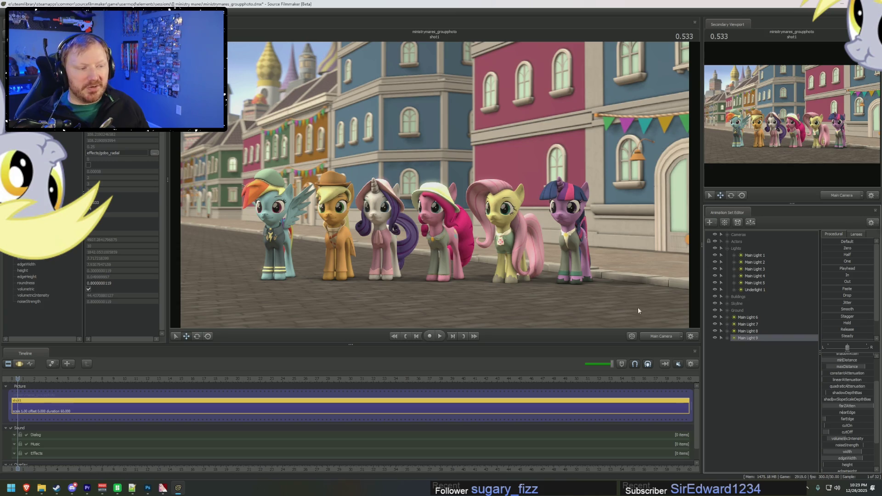
{"action": "left_click", "coordinate": [714, 338]}
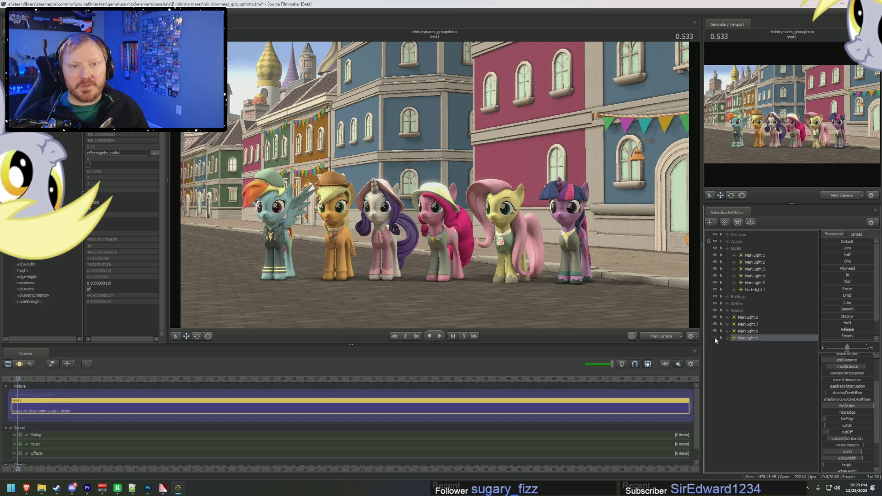
{"action": "key", "text": "F3"}
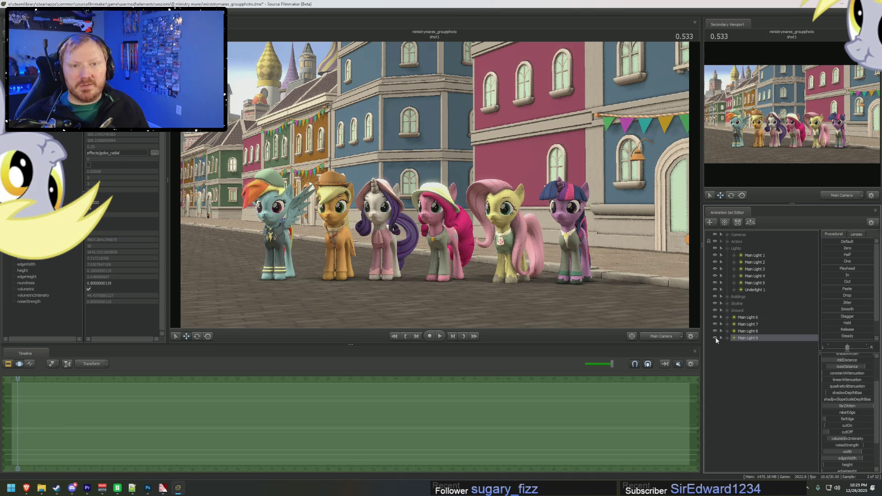
{"action": "left_click", "coordinate": [715, 338]}
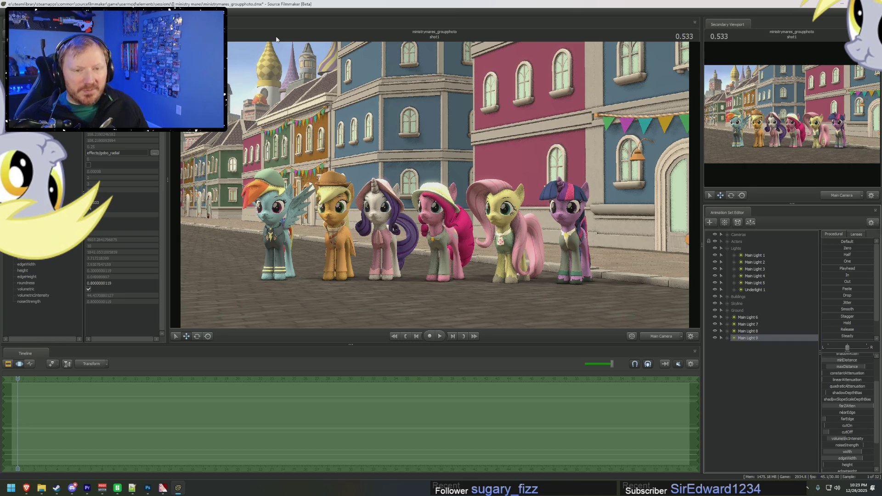
{"action": "key", "text": "F2"}
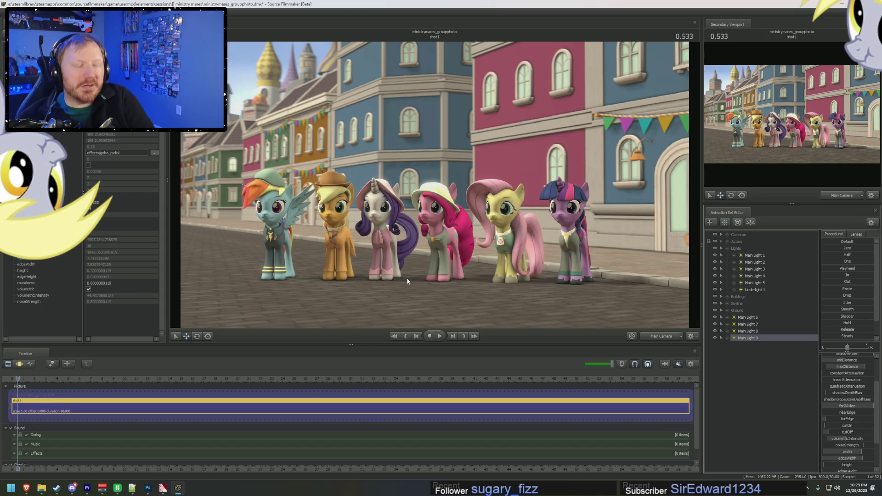
{"action": "key", "text": "F2"}
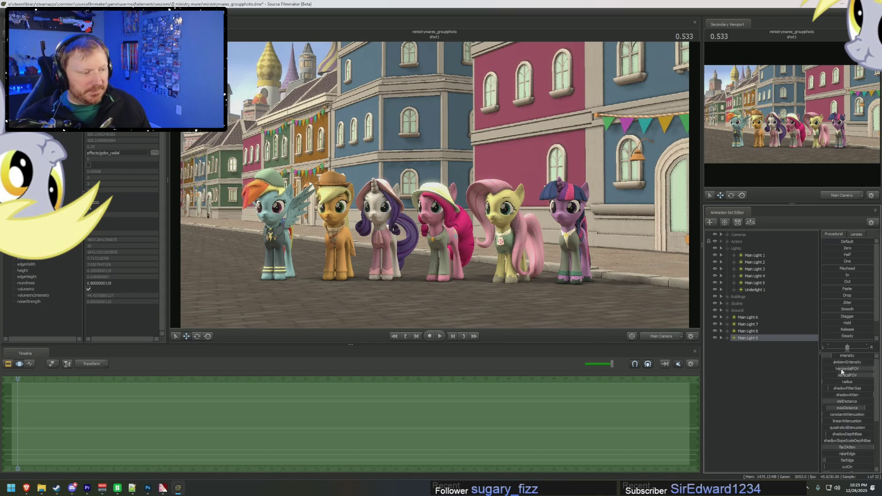
- Collapse the Lights group and select Main Camera under Cameras with one of its properties
{"action": "left_click", "coordinate": [727, 249]}
{"action": "left_click", "coordinate": [745, 276]}
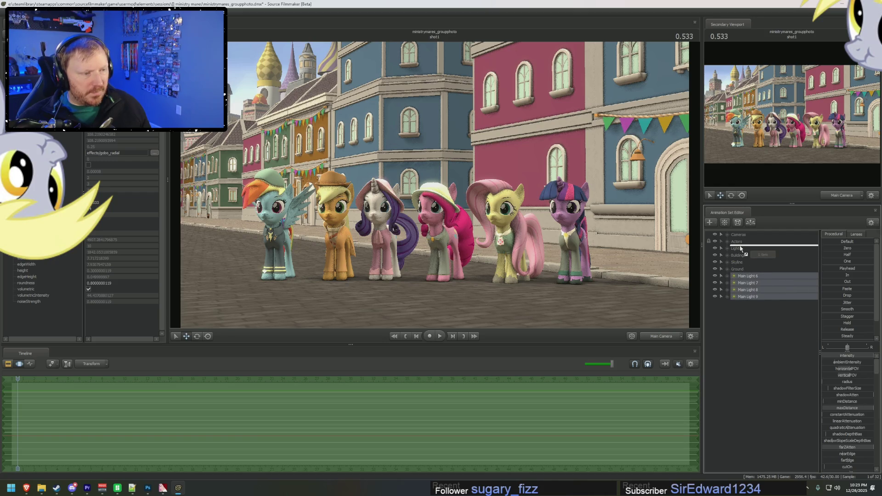
{"action": "left_click_drag", "start_coordinate": [750, 298], "coordinate": [734, 254]}
{"action": "left_click", "coordinate": [735, 241]}
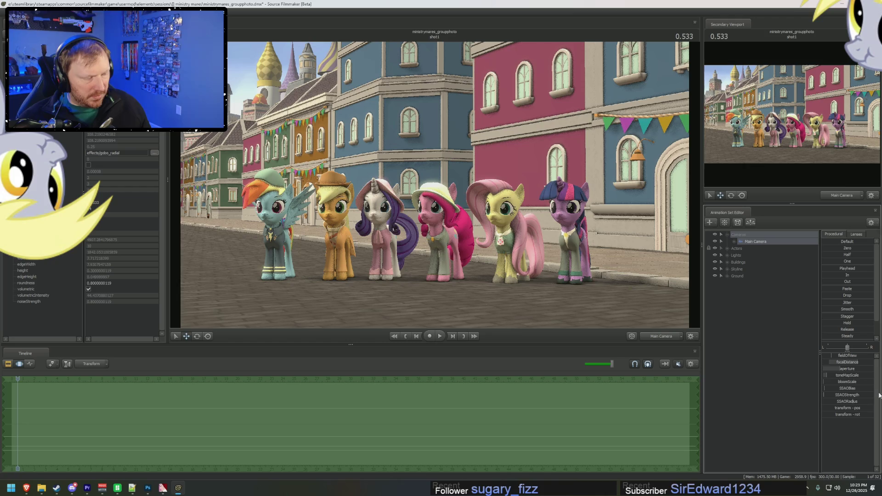
{"action": "left_click", "coordinate": [841, 372]}
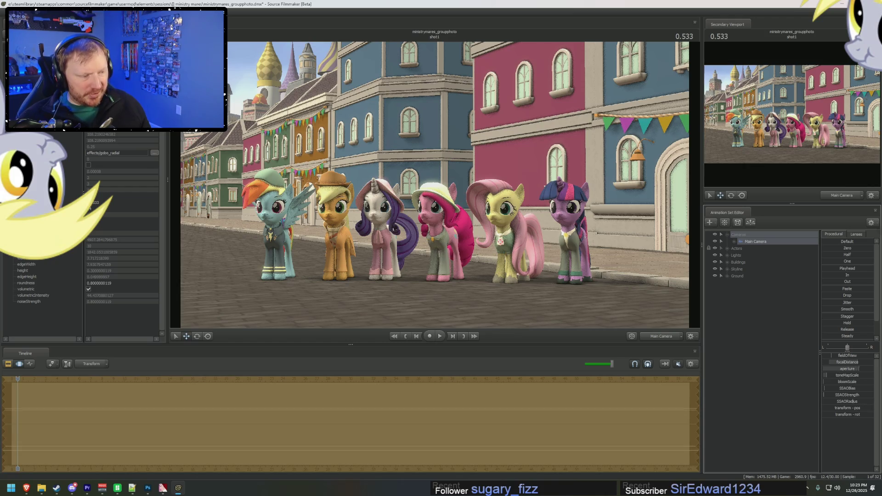
- Fly the main camera in close on Rainbow Dash, Applejack and Rarity
{"action": "key", "text": "F2"}
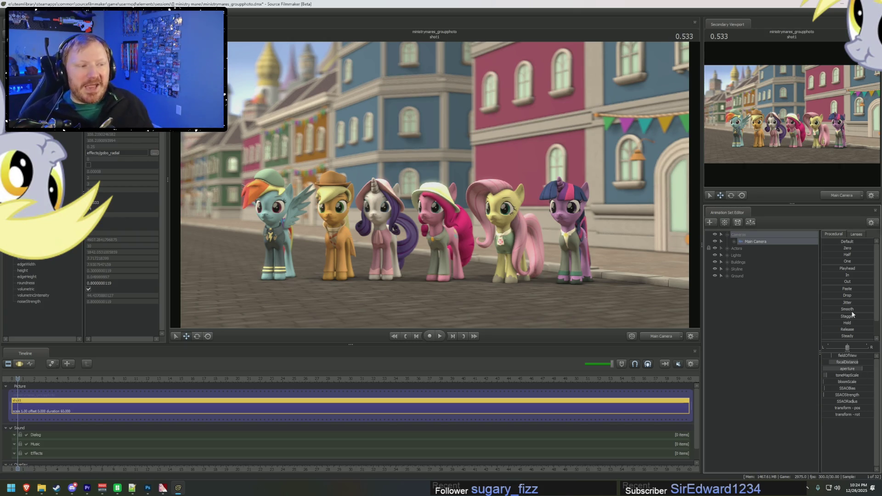
{"action": "key", "text": "F3"}
{"action": "left_click_drag", "start_coordinate": [434, 185], "coordinate": [433, 186]}
{"action": "key", "text": "F2"}
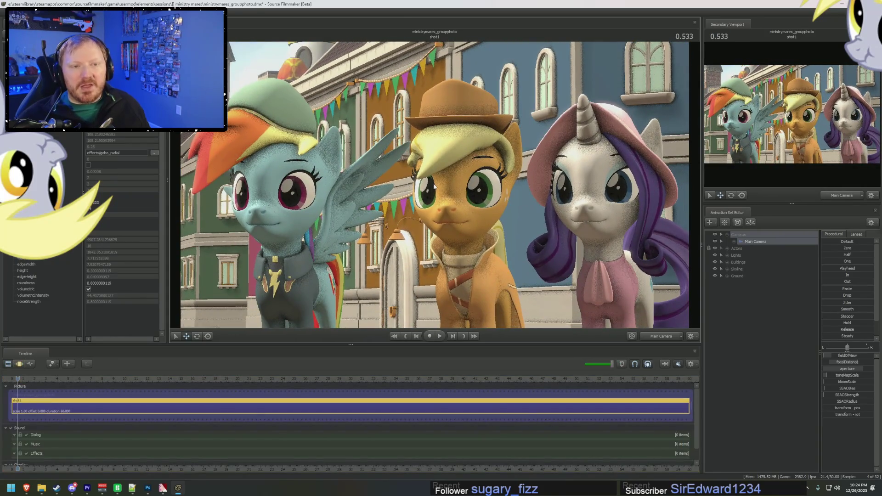
- Set the main camera's focalDistance to about 285.9, render a refined preview, and pull back to a wide street shot
{"action": "key", "text": "F3"}
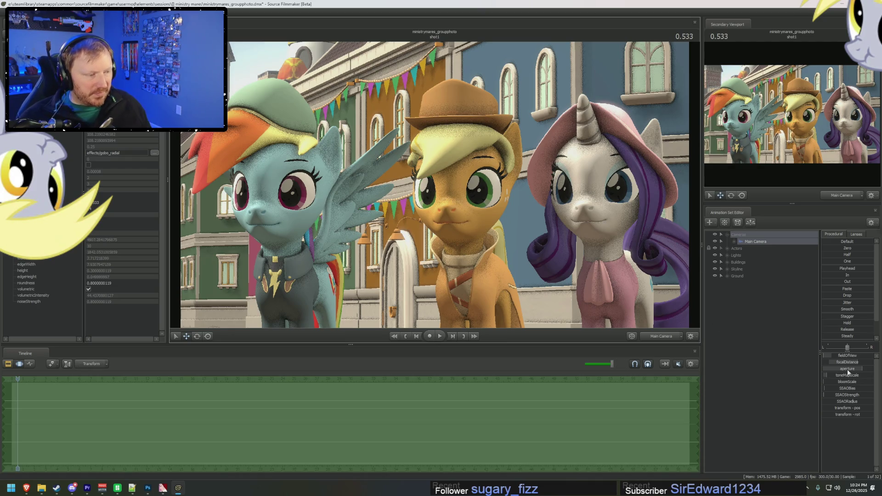
{"action": "left_click_drag", "start_coordinate": [847, 371], "coordinate": [847, 370]}
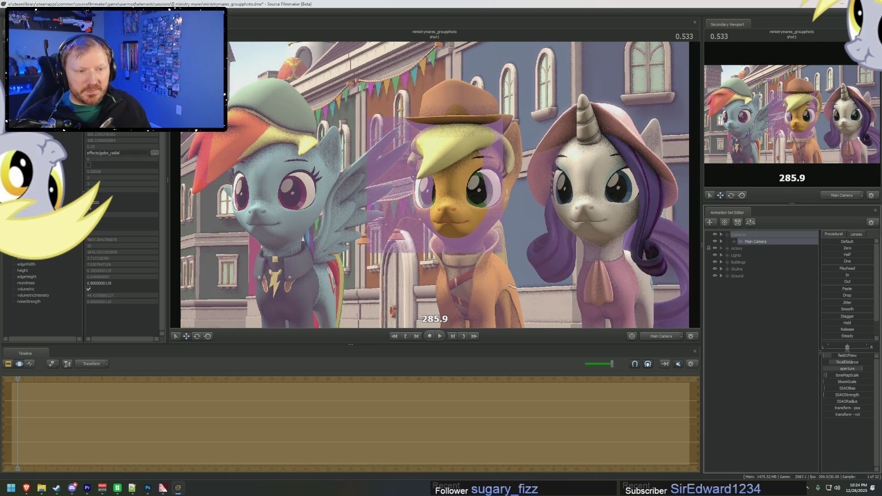
{"action": "key", "text": "F2"}
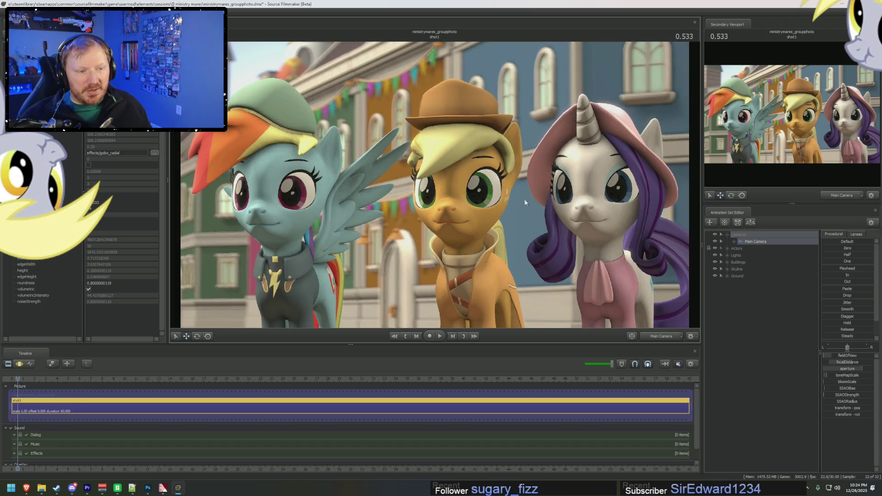
{"action": "key", "text": "F3"}
{"action": "key", "text": "s"}
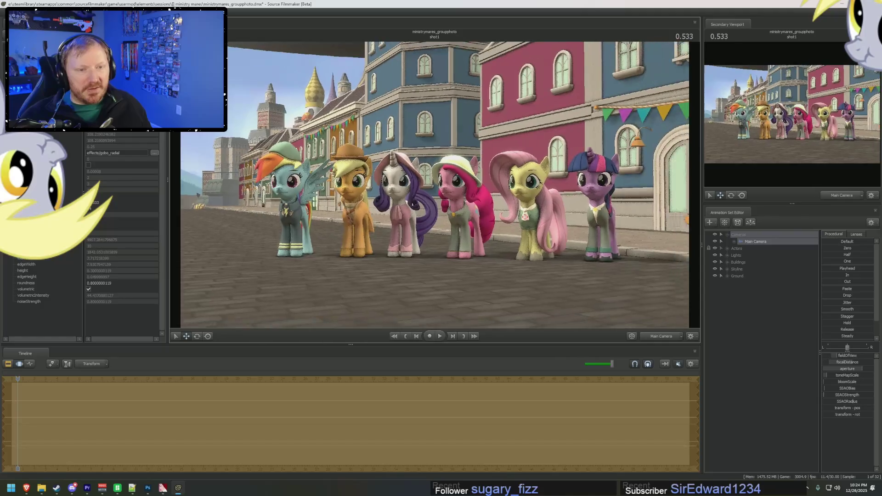
- Push the camera in toward the ponies and pull it back with WASD movement
{"action": "key", "text": "w"}
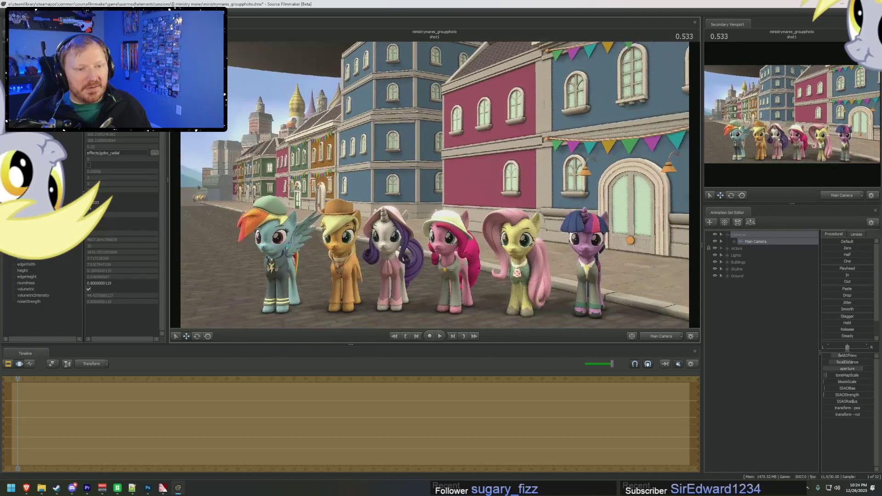
{"action": "key", "text": "w"}
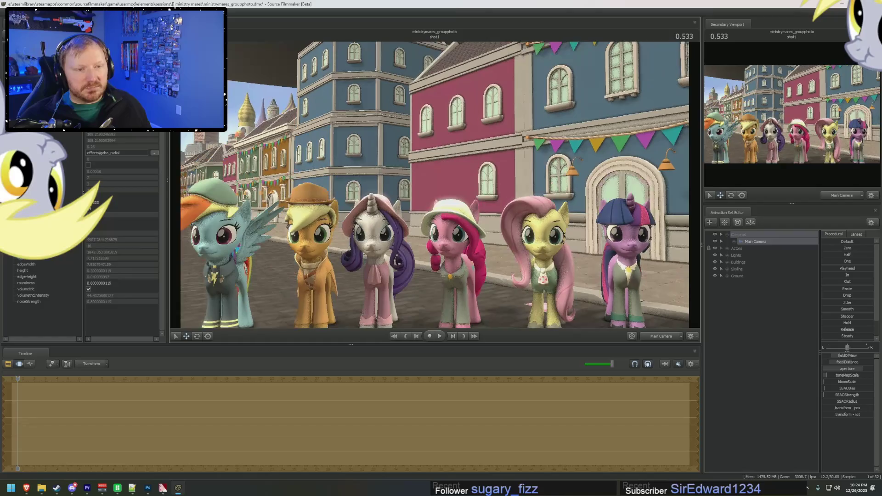
{"action": "key", "text": "s"}
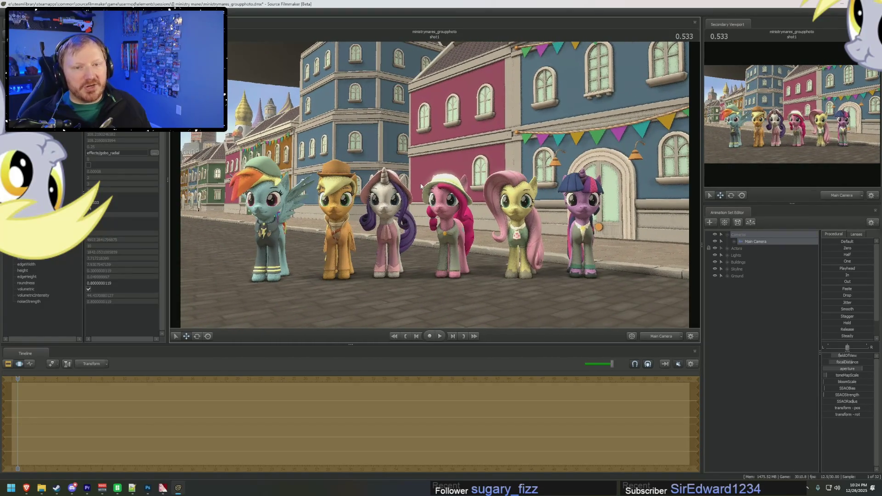
{"action": "key", "text": "F2"}
{"action": "key", "text": "F3"}
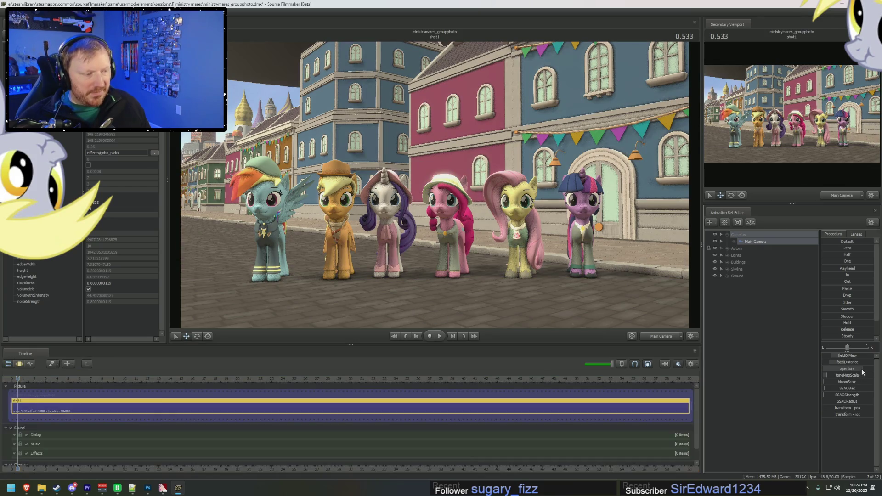
- Cycle through the clip, graph and motion editors and frame a close-up of the middle four ponies
{"action": "key", "text": "F2"}
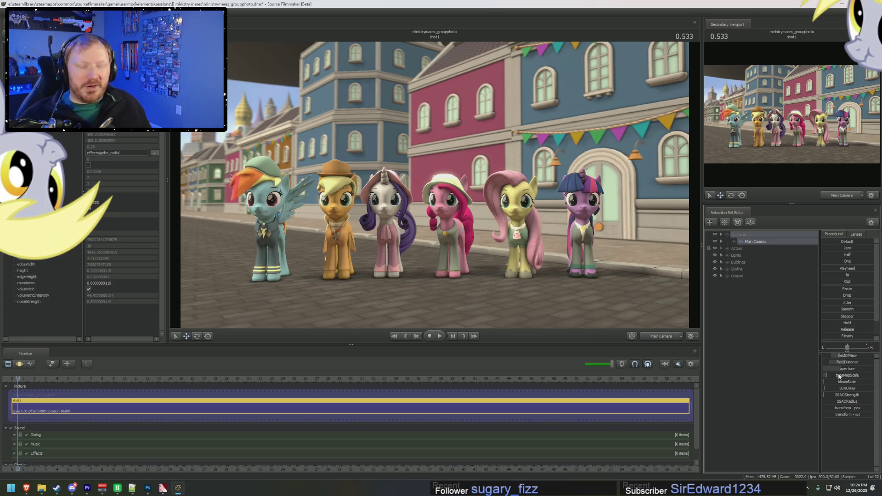
{"action": "key", "text": "F4"}
{"action": "key", "text": "F3"}
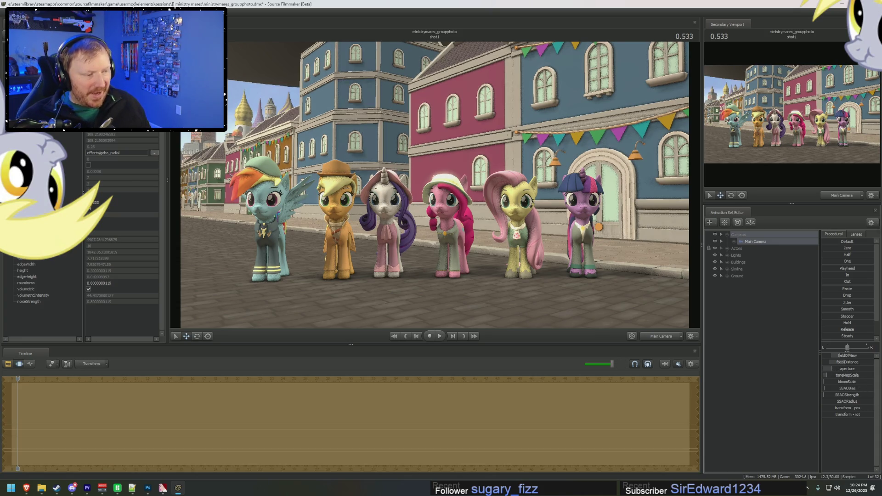
{"action": "key", "text": "F2"}
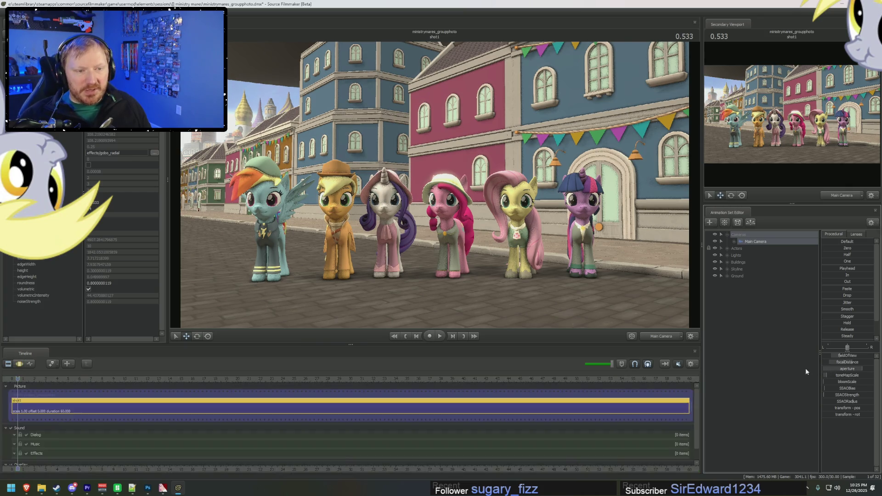
{"action": "key", "text": "F3"}
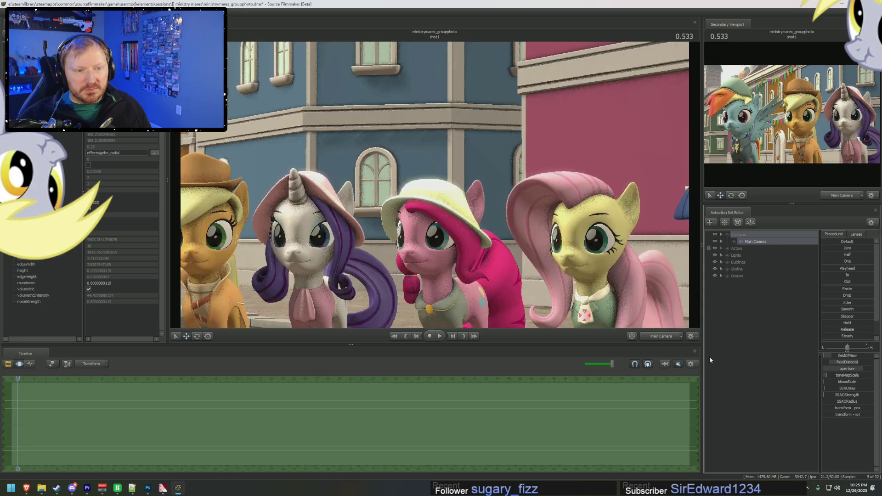
- Compare the wide shot with the close-up, select the camera's aperture property, and switch to the clip view
{"action": "key", "text": "F1"}
{"action": "key", "text": "F2"}
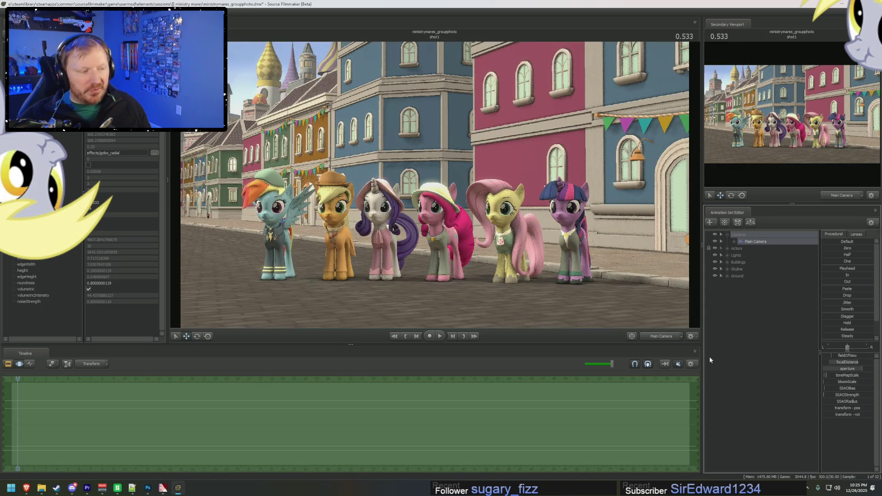
{"action": "left_click", "coordinate": [833, 372]}
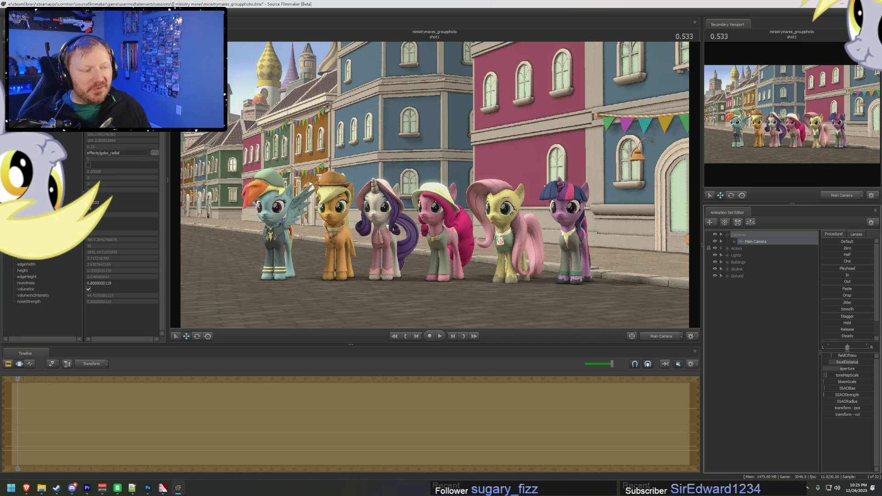
{"action": "key", "text": "F1"}
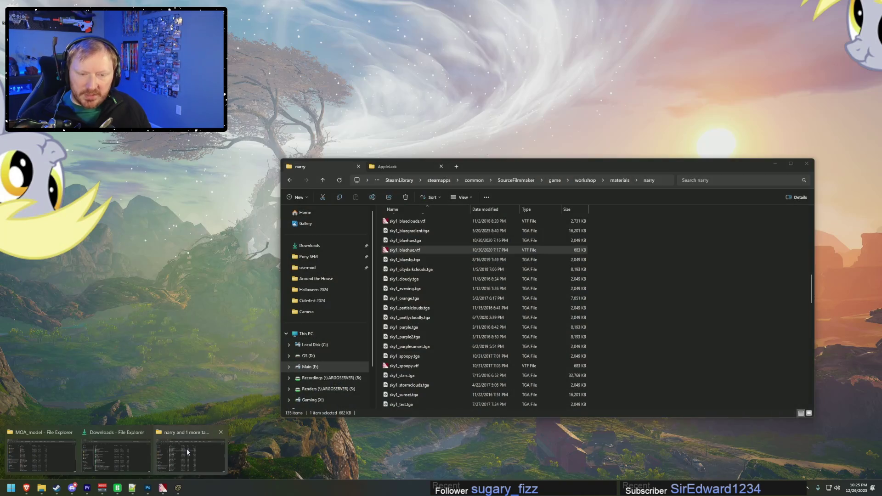
- Navigate usermod > Pony SFM > Presentations > Cinematography and open Cinematography.pptx in PowerPoint
{"action": "left_click", "coordinate": [104, 441]}
{"action": "left_click", "coordinate": [307, 268]}
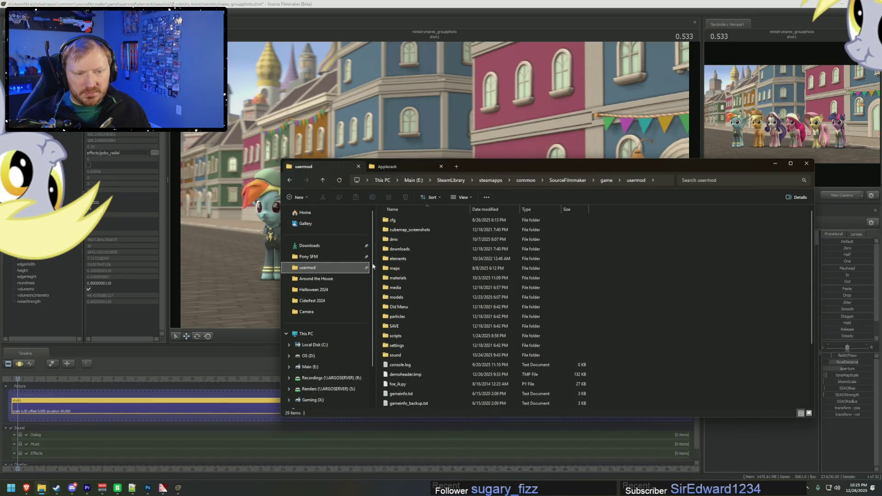
{"action": "left_click", "coordinate": [308, 257]}
{"action": "left_click", "coordinate": [401, 300]}
{"action": "double_click", "coordinate": [400, 299]}
{"action": "double_click", "coordinate": [402, 230]}
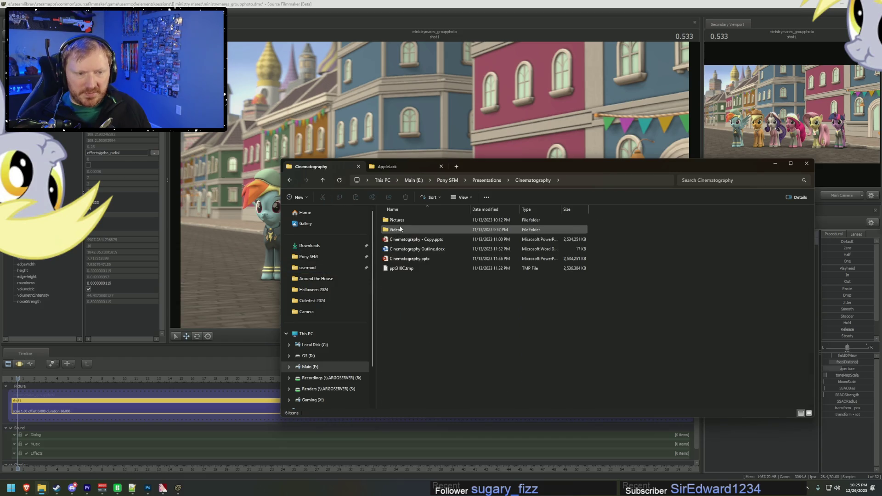
{"action": "double_click", "coordinate": [403, 258]}
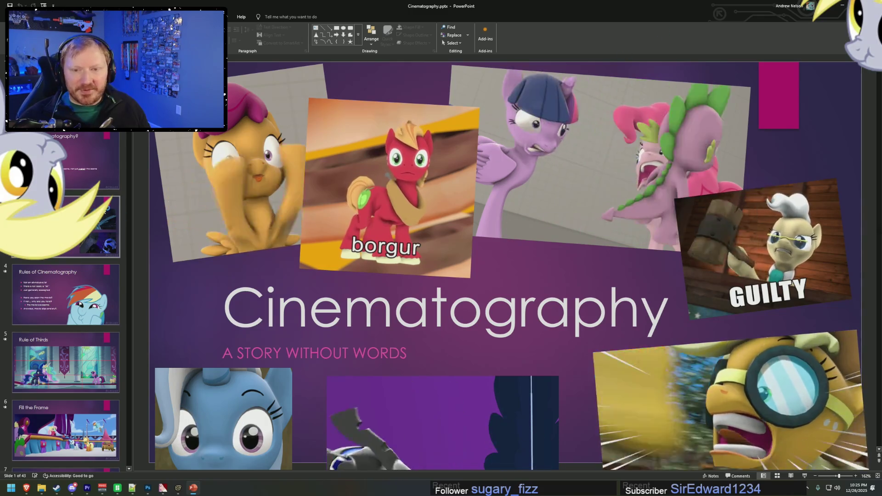
{"action": "scroll", "coordinate": [73, 263], "scroll_direction": "down", "scroll_amount": 2}
{"action": "scroll", "coordinate": [64, 273], "scroll_direction": "down", "scroll_amount": 2}
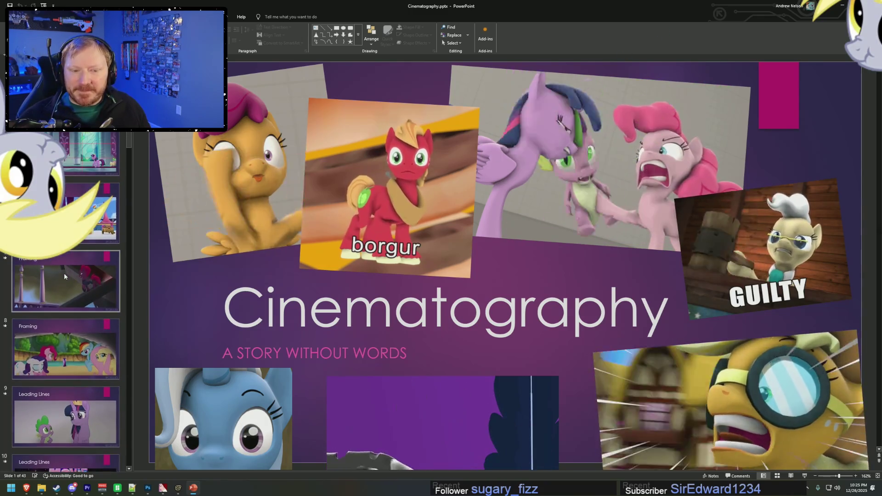
{"action": "scroll", "coordinate": [64, 273], "scroll_direction": "down", "scroll_amount": 3}
{"action": "scroll", "coordinate": [64, 273], "scroll_direction": "up", "scroll_amount": 2}
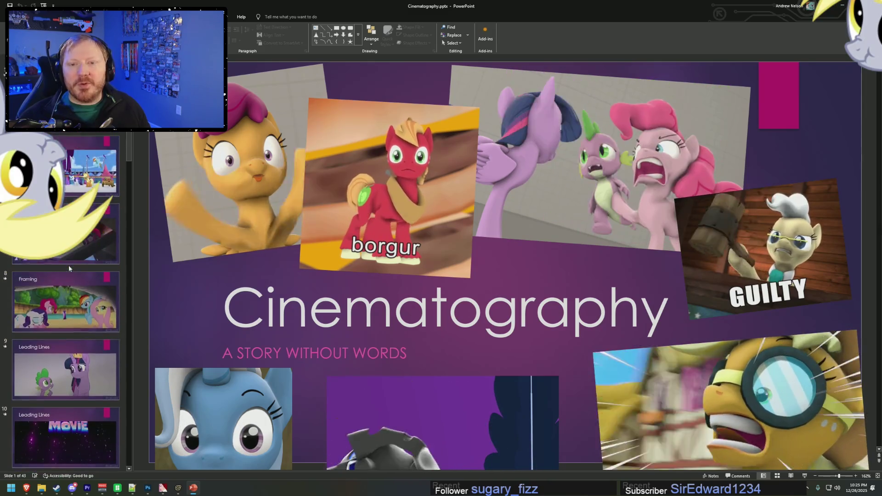
{"action": "scroll", "coordinate": [64, 274], "scroll_direction": "down", "scroll_amount": 1}
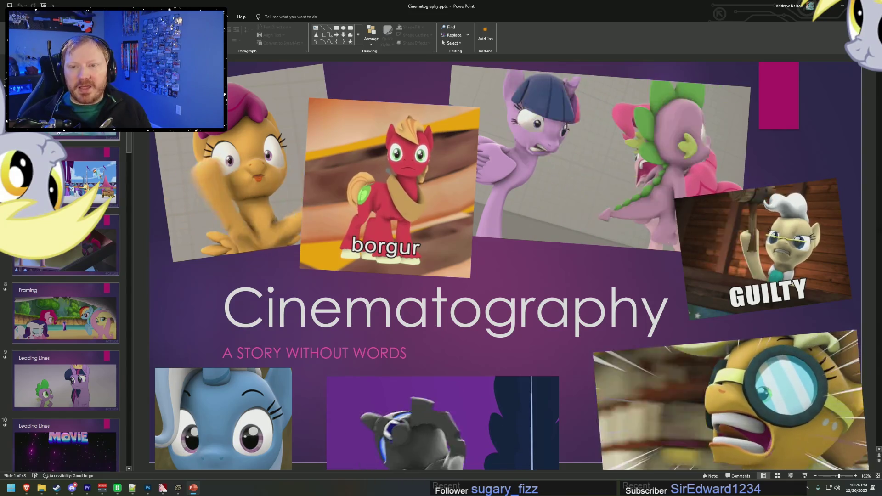
{"action": "scroll", "coordinate": [66, 276], "scroll_direction": "up", "scroll_amount": 2}
{"action": "scroll", "coordinate": [65, 276], "scroll_direction": "up", "scroll_amount": 1}
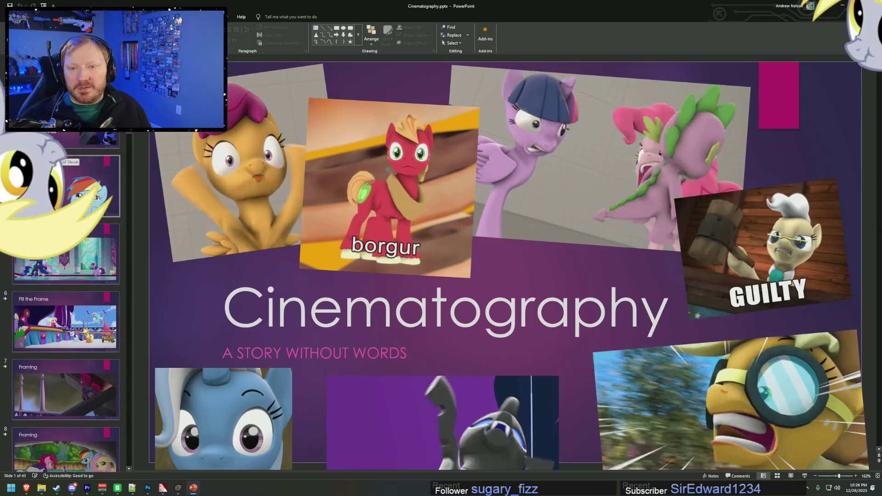
- Advance the Cinematography deck toward the Rules of Cinematography slide
{"action": "key", "text": "Down"}
{"action": "key", "text": "Down"}
{"action": "key", "text": "Down"}
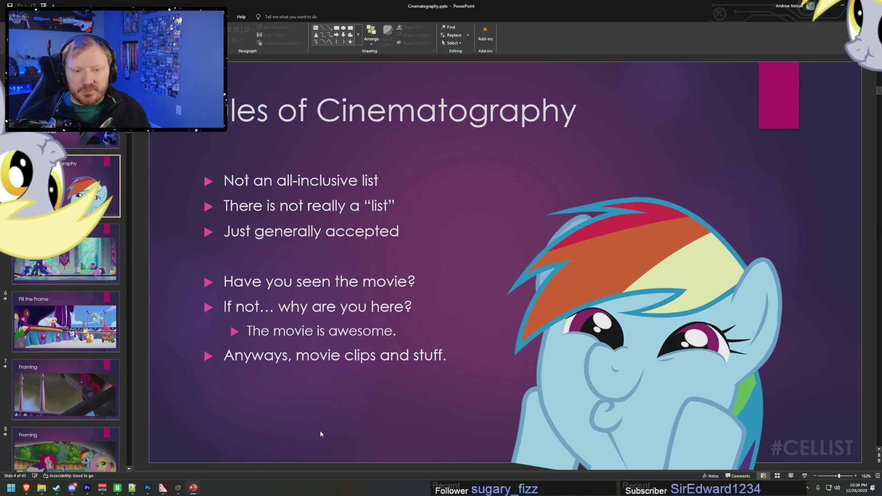
{"action": "scroll", "coordinate": [321, 434], "scroll_direction": "down", "scroll_amount": 1}
{"action": "scroll", "coordinate": [102, 341], "scroll_direction": "down", "scroll_amount": 3}
{"action": "scroll", "coordinate": [102, 341], "scroll_direction": "down", "scroll_amount": 3}
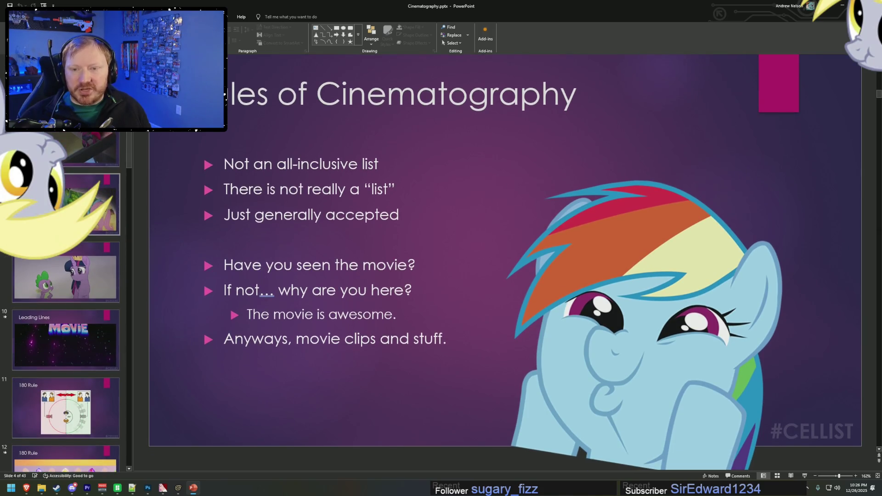
- View the Framing slide, both 180 Rule slides, then the Camera Angle slide on roll and tilt
{"action": "left_click", "coordinate": [93, 206]}
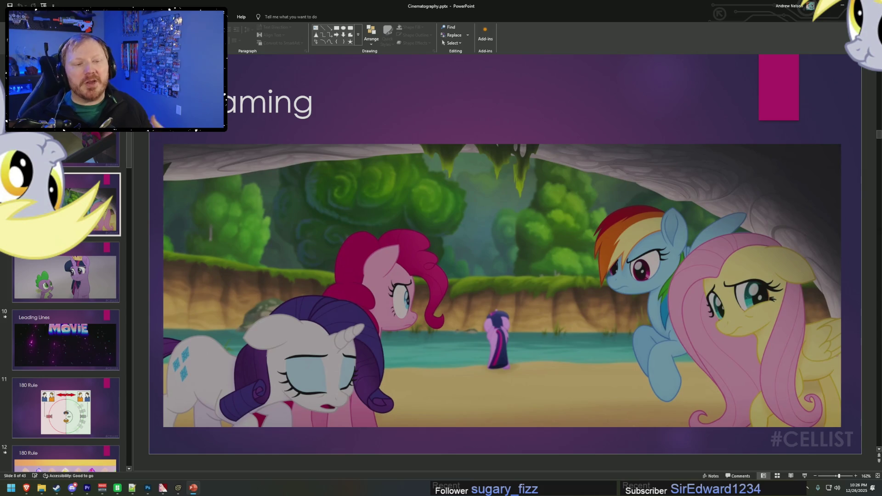
{"action": "scroll", "coordinate": [102, 256], "scroll_direction": "down", "scroll_amount": 2}
{"action": "scroll", "coordinate": [95, 262], "scroll_direction": "down", "scroll_amount": 2}
{"action": "scroll", "coordinate": [89, 256], "scroll_direction": "down", "scroll_amount": 2}
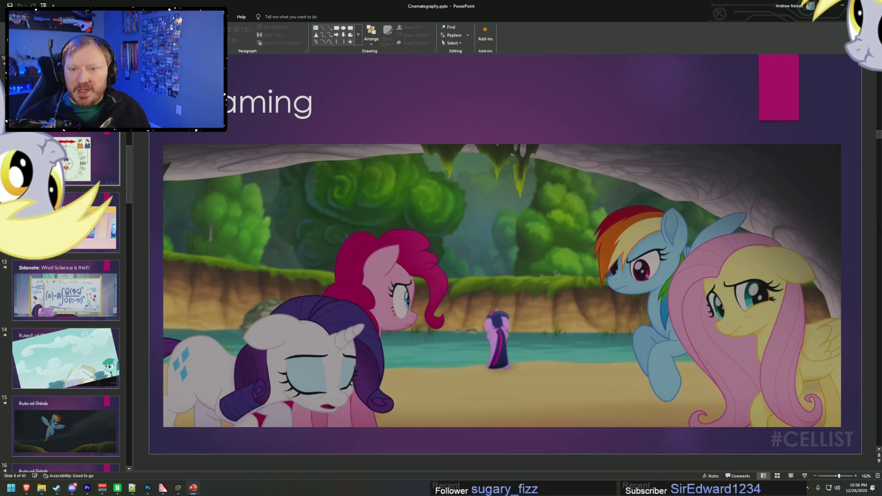
{"action": "left_click", "coordinate": [90, 166]}
{"action": "left_click", "coordinate": [83, 244]}
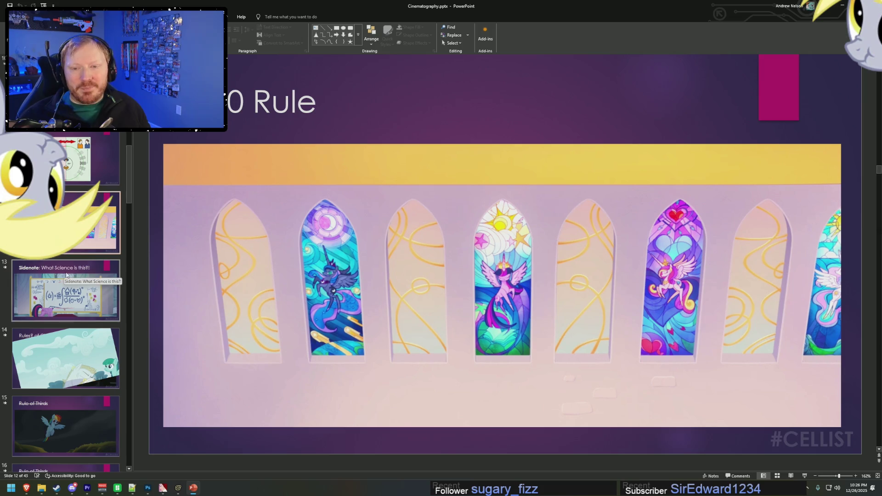
{"action": "scroll", "coordinate": [74, 293], "scroll_direction": "down", "scroll_amount": 1}
{"action": "scroll", "coordinate": [74, 292], "scroll_direction": "down", "scroll_amount": 1}
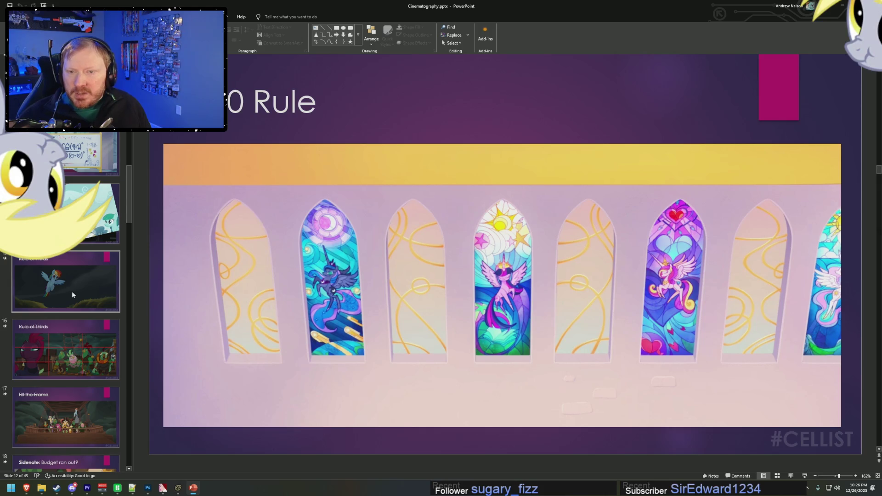
{"action": "scroll", "coordinate": [73, 294], "scroll_direction": "down", "scroll_amount": 1}
{"action": "scroll", "coordinate": [71, 294], "scroll_direction": "down", "scroll_amount": 1}
{"action": "scroll", "coordinate": [71, 294], "scroll_direction": "down", "scroll_amount": 1}
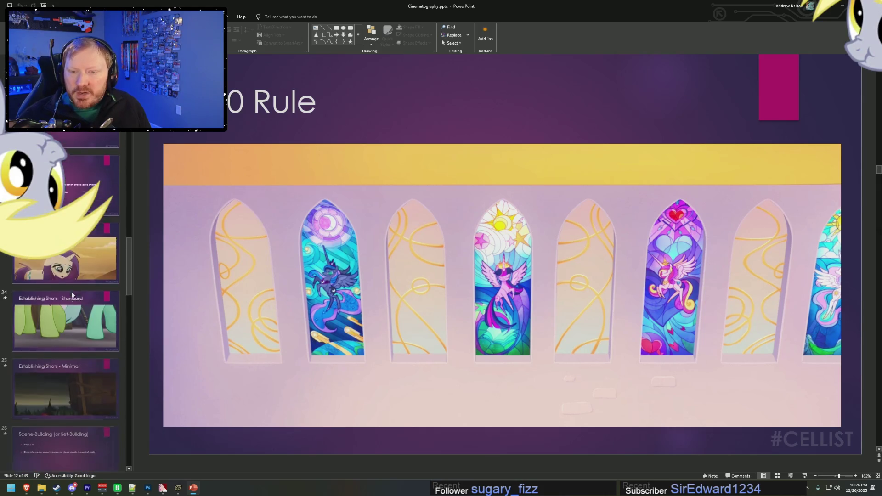
{"action": "scroll", "coordinate": [72, 294], "scroll_direction": "down", "scroll_amount": 1}
{"action": "scroll", "coordinate": [71, 292], "scroll_direction": "down", "scroll_amount": 1}
{"action": "scroll", "coordinate": [72, 291], "scroll_direction": "down", "scroll_amount": 1}
{"action": "scroll", "coordinate": [72, 292], "scroll_direction": "down", "scroll_amount": 1}
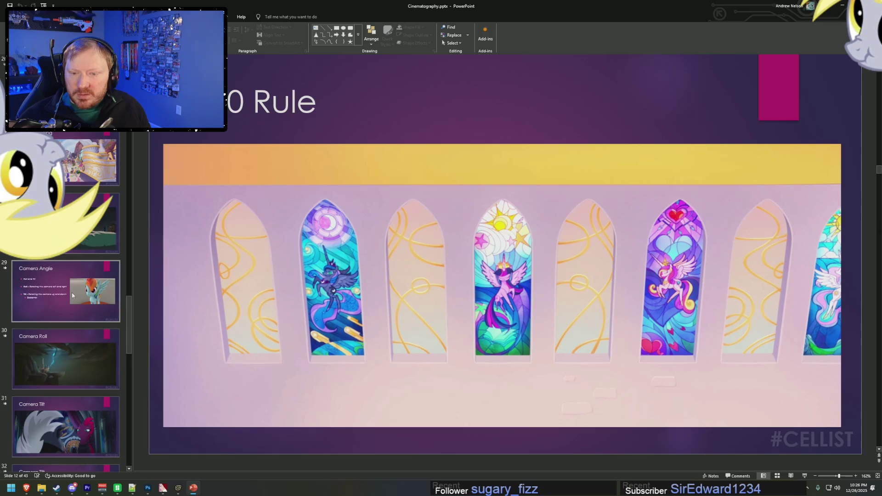
{"action": "scroll", "coordinate": [72, 293], "scroll_direction": "down", "scroll_amount": 1}
{"action": "scroll", "coordinate": [72, 295], "scroll_direction": "down", "scroll_amount": 1}
{"action": "scroll", "coordinate": [72, 295], "scroll_direction": "down", "scroll_amount": 1}
{"action": "scroll", "coordinate": [72, 295], "scroll_direction": "up", "scroll_amount": 2}
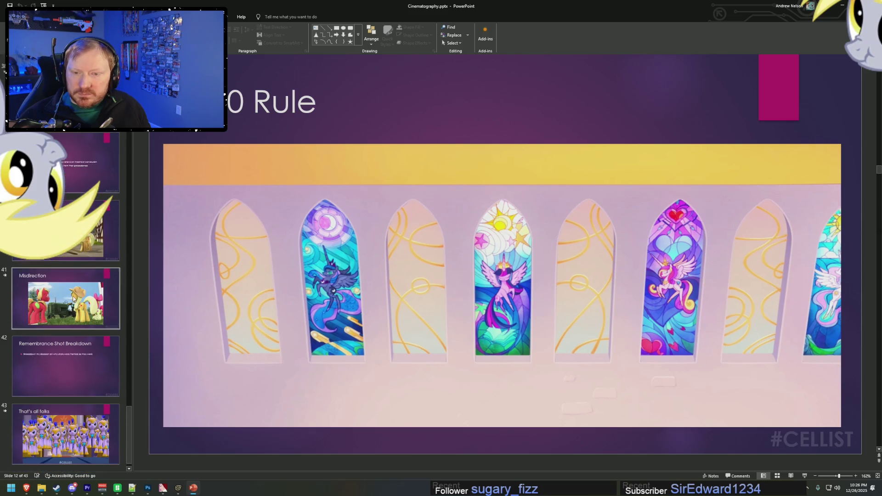
{"action": "scroll", "coordinate": [73, 296], "scroll_direction": "up", "scroll_amount": 1}
{"action": "scroll", "coordinate": [74, 299], "scroll_direction": "up", "scroll_amount": 1}
{"action": "scroll", "coordinate": [74, 300], "scroll_direction": "up", "scroll_amount": 2}
{"action": "scroll", "coordinate": [74, 299], "scroll_direction": "up", "scroll_amount": 2}
{"action": "scroll", "coordinate": [73, 299], "scroll_direction": "up", "scroll_amount": 2}
{"action": "scroll", "coordinate": [74, 298], "scroll_direction": "up", "scroll_amount": 2}
{"action": "scroll", "coordinate": [73, 295], "scroll_direction": "up", "scroll_amount": 2}
{"action": "scroll", "coordinate": [75, 296], "scroll_direction": "up", "scroll_amount": 1}
{"action": "scroll", "coordinate": [75, 296], "scroll_direction": "up", "scroll_amount": 2}
{"action": "scroll", "coordinate": [77, 299], "scroll_direction": "up", "scroll_amount": 1}
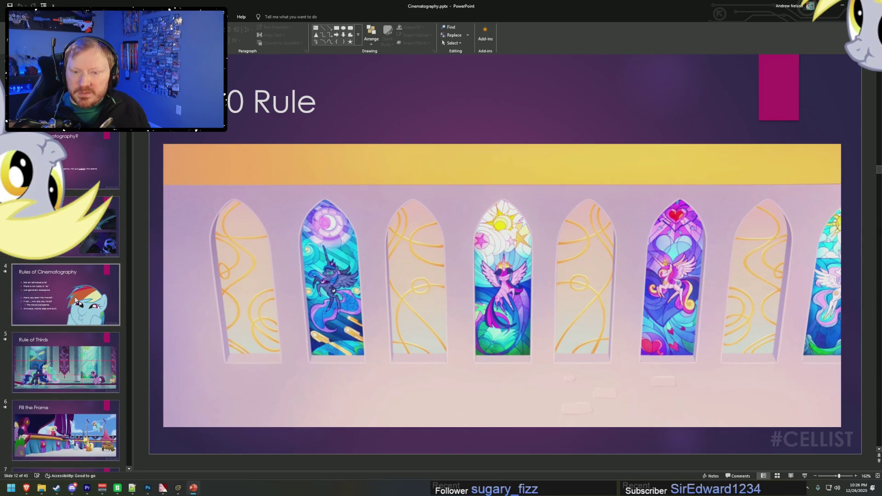
{"action": "scroll", "coordinate": [75, 299], "scroll_direction": "down", "scroll_amount": 2}
{"action": "scroll", "coordinate": [74, 296], "scroll_direction": "down", "scroll_amount": 2}
{"action": "scroll", "coordinate": [74, 294], "scroll_direction": "down", "scroll_amount": 2}
{"action": "scroll", "coordinate": [73, 290], "scroll_direction": "down", "scroll_amount": 2}
{"action": "scroll", "coordinate": [74, 291], "scroll_direction": "up", "scroll_amount": 1}
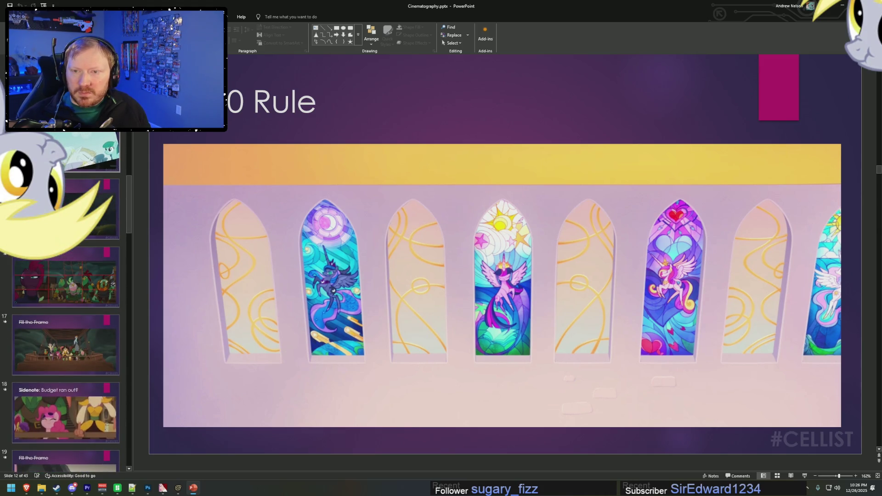
{"action": "scroll", "coordinate": [66, 297], "scroll_direction": "down", "scroll_amount": 1}
{"action": "scroll", "coordinate": [65, 297], "scroll_direction": "down", "scroll_amount": 1}
{"action": "scroll", "coordinate": [65, 296], "scroll_direction": "down", "scroll_amount": 1}
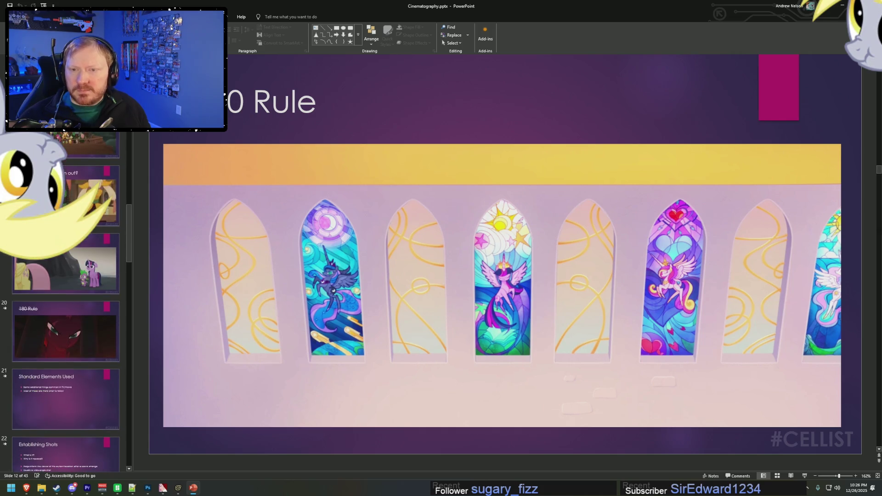
{"action": "scroll", "coordinate": [65, 296], "scroll_direction": "down", "scroll_amount": 1}
{"action": "scroll", "coordinate": [66, 297], "scroll_direction": "down", "scroll_amount": 1}
{"action": "scroll", "coordinate": [66, 296], "scroll_direction": "down", "scroll_amount": 1}
{"action": "scroll", "coordinate": [66, 296], "scroll_direction": "down", "scroll_amount": 1}
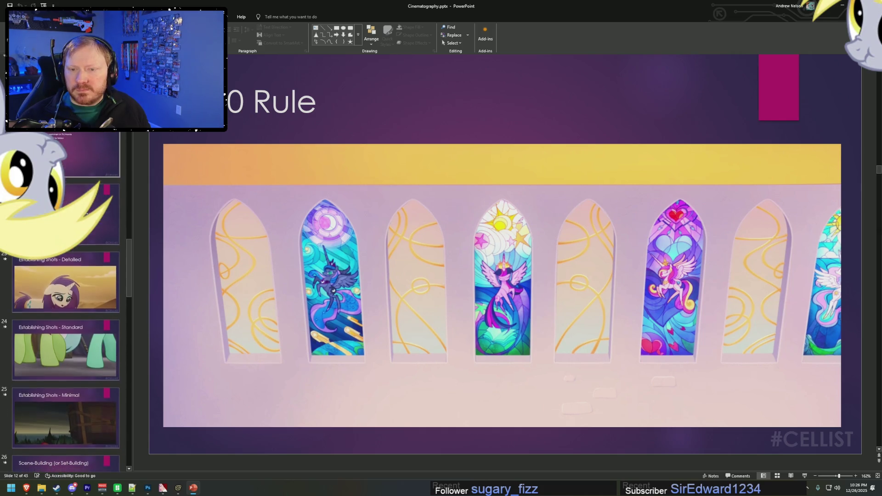
{"action": "scroll", "coordinate": [65, 234], "scroll_direction": "down", "scroll_amount": 1}
{"action": "scroll", "coordinate": [65, 234], "scroll_direction": "down", "scroll_amount": 1}
{"action": "scroll", "coordinate": [65, 234], "scroll_direction": "down", "scroll_amount": 1}
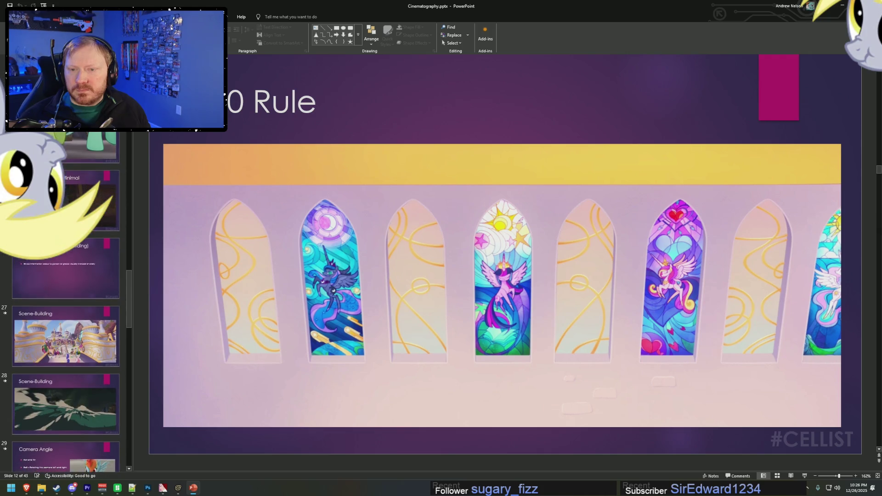
{"action": "scroll", "coordinate": [65, 235], "scroll_direction": "down", "scroll_amount": 1}
{"action": "scroll", "coordinate": [66, 235], "scroll_direction": "down", "scroll_amount": 1}
{"action": "scroll", "coordinate": [65, 235], "scroll_direction": "down", "scroll_amount": 1}
{"action": "scroll", "coordinate": [65, 234], "scroll_direction": "down", "scroll_amount": 1}
{"action": "scroll", "coordinate": [66, 248], "scroll_direction": "down", "scroll_amount": 1}
{"action": "left_click", "coordinate": [93, 183]}
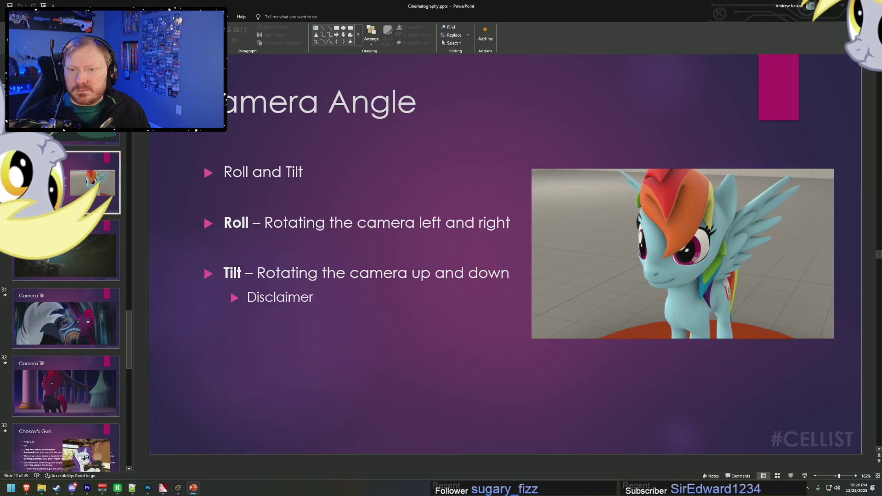
- View the Camera Roll, Camera Tilt, Funny or Die and Chekhov's Gun slides, then minimize PowerPoint to reveal File Explorer
{"action": "left_click", "coordinate": [69, 260]}
{"action": "left_click", "coordinate": [81, 316]}
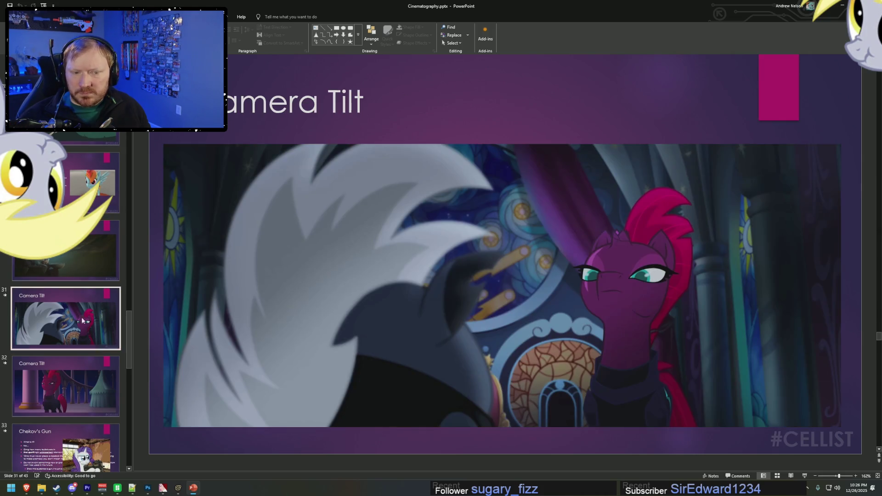
{"action": "scroll", "coordinate": [83, 316], "scroll_direction": "down", "scroll_amount": 2}
{"action": "scroll", "coordinate": [85, 316], "scroll_direction": "down", "scroll_amount": 1}
{"action": "scroll", "coordinate": [85, 316], "scroll_direction": "down", "scroll_amount": 2}
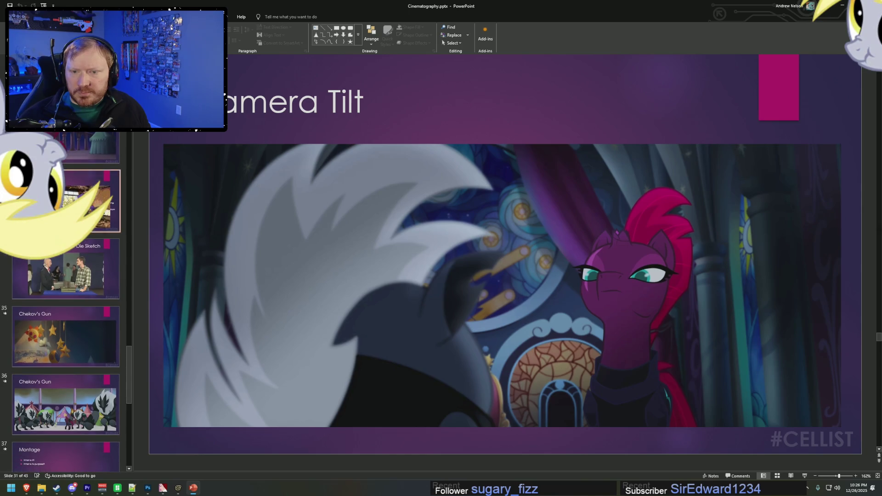
{"action": "left_click", "coordinate": [53, 269]}
{"action": "key", "text": "Up"}
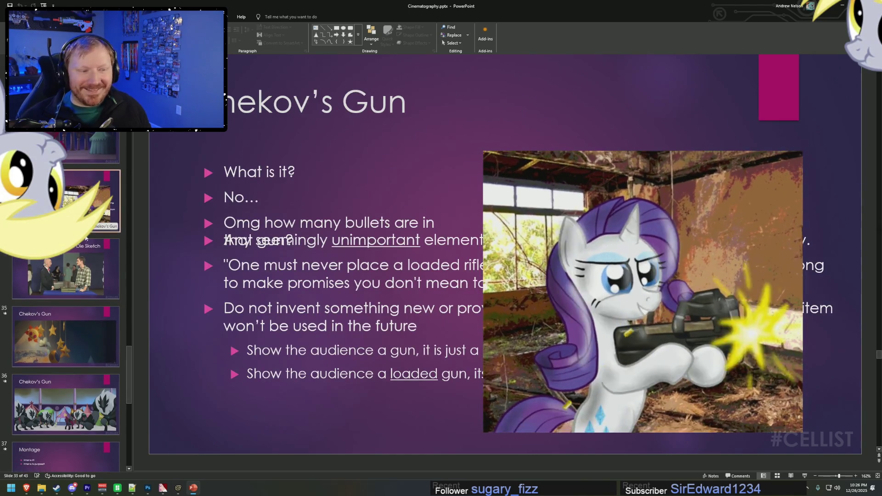
{"action": "scroll", "coordinate": [66, 310], "scroll_direction": "down", "scroll_amount": 4}
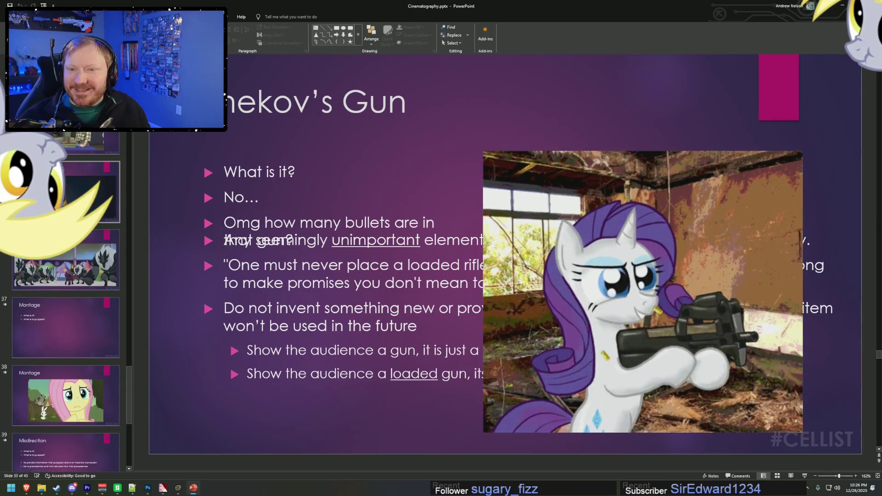
{"action": "scroll", "coordinate": [66, 310], "scroll_direction": "down", "scroll_amount": 2}
{"action": "scroll", "coordinate": [65, 310], "scroll_direction": "down", "scroll_amount": 2}
{"action": "scroll", "coordinate": [66, 310], "scroll_direction": "down", "scroll_amount": 2}
{"action": "scroll", "coordinate": [65, 310], "scroll_direction": "down", "scroll_amount": 1}
{"action": "scroll", "coordinate": [65, 310], "scroll_direction": "down", "scroll_amount": 1}
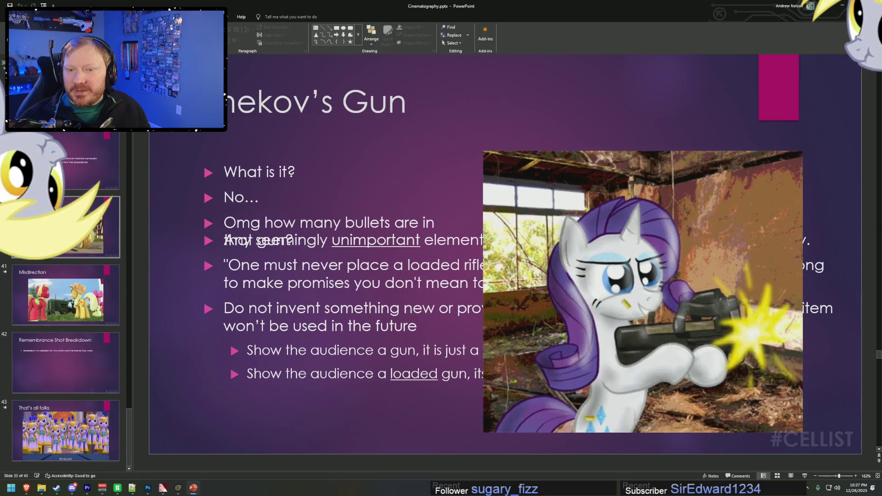
{"action": "scroll", "coordinate": [64, 254], "scroll_direction": "up", "scroll_amount": 6}
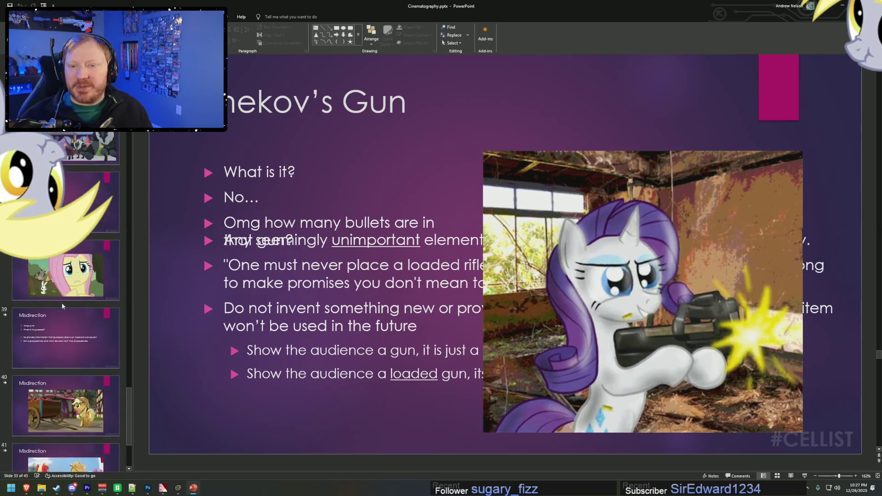
{"action": "scroll", "coordinate": [63, 253], "scroll_direction": "up", "scroll_amount": 6}
{"action": "scroll", "coordinate": [63, 316], "scroll_direction": "up", "scroll_amount": 3}
{"action": "scroll", "coordinate": [64, 315], "scroll_direction": "up", "scroll_amount": 3}
{"action": "scroll", "coordinate": [64, 314], "scroll_direction": "up", "scroll_amount": 3}
{"action": "scroll", "coordinate": [64, 315], "scroll_direction": "up", "scroll_amount": 3}
{"action": "scroll", "coordinate": [65, 317], "scroll_direction": "up", "scroll_amount": 1}
{"action": "scroll", "coordinate": [66, 316], "scroll_direction": "up", "scroll_amount": 1}
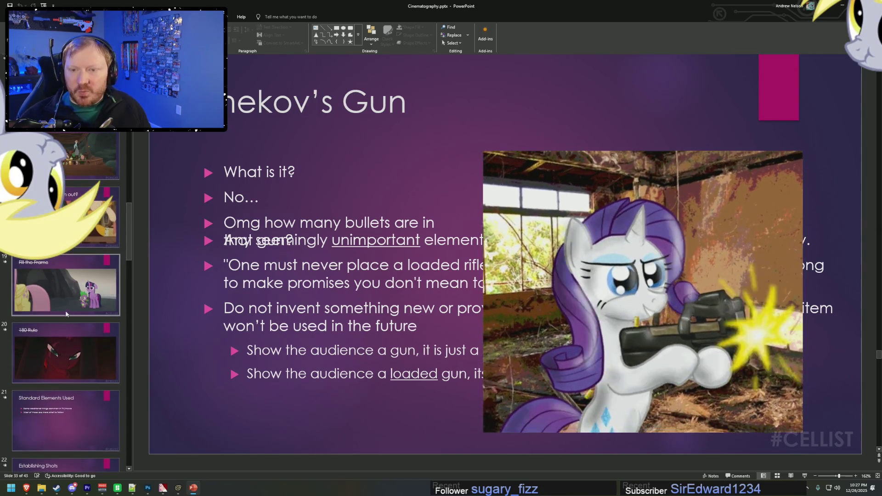
{"action": "scroll", "coordinate": [66, 300], "scroll_direction": "up", "scroll_amount": 1}
{"action": "scroll", "coordinate": [67, 305], "scroll_direction": "up", "scroll_amount": 1}
{"action": "scroll", "coordinate": [55, 314], "scroll_direction": "up", "scroll_amount": 2}
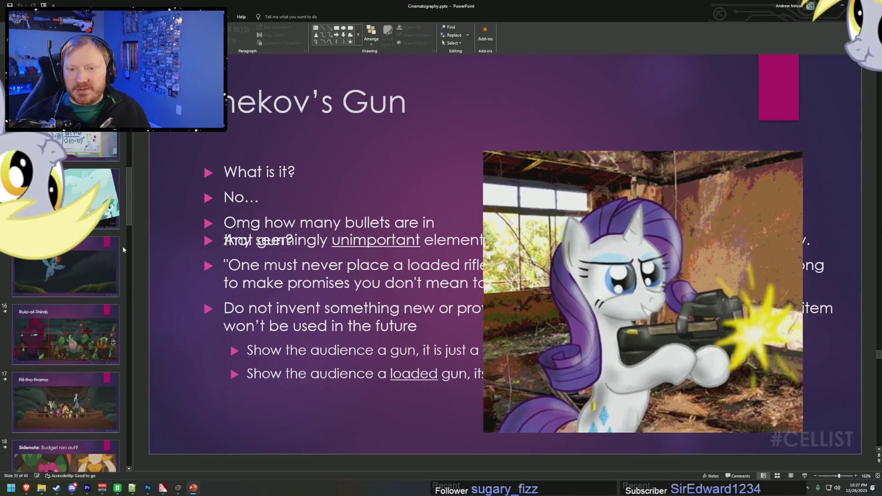
{"action": "scroll", "coordinate": [117, 248], "scroll_direction": "up", "scroll_amount": 1}
{"action": "scroll", "coordinate": [112, 253], "scroll_direction": "up", "scroll_amount": 1}
{"action": "scroll", "coordinate": [96, 289], "scroll_direction": "up", "scroll_amount": 1}
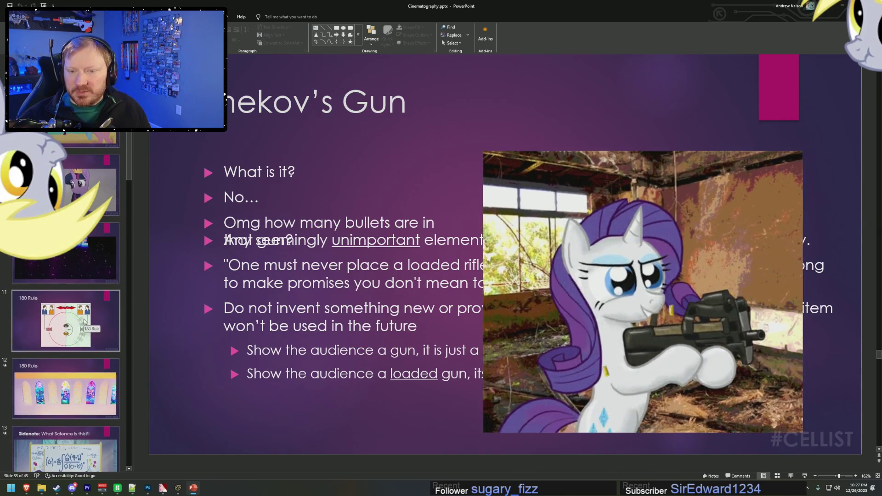
{"action": "scroll", "coordinate": [84, 321], "scroll_direction": "up", "scroll_amount": 2}
{"action": "scroll", "coordinate": [84, 321], "scroll_direction": "up", "scroll_amount": 1}
{"action": "scroll", "coordinate": [84, 321], "scroll_direction": "up", "scroll_amount": 1}
{"action": "scroll", "coordinate": [84, 321], "scroll_direction": "up", "scroll_amount": 2}
{"action": "scroll", "coordinate": [84, 321], "scroll_direction": "up", "scroll_amount": 1}
{"action": "scroll", "coordinate": [84, 321], "scroll_direction": "up", "scroll_amount": 1}
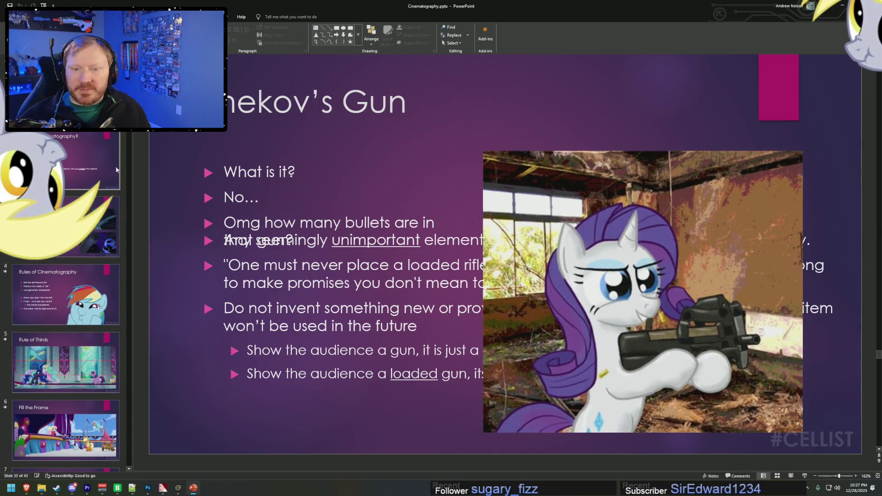
{"action": "left_click", "coordinate": [843, 7]}
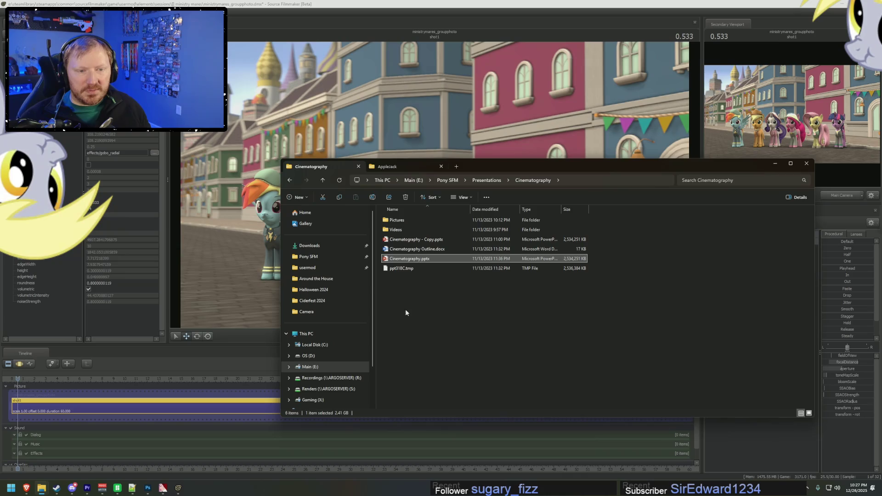
- Go up to Presentations, enter 3D Animating 101 and open 3D Animation 101.pptx in PowerPoint
{"action": "left_click", "coordinate": [485, 180]}
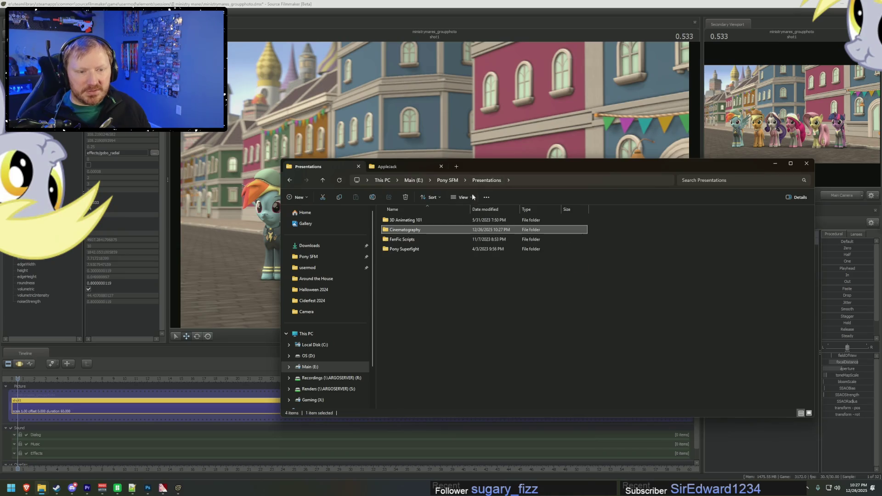
{"action": "double_click", "coordinate": [408, 222]}
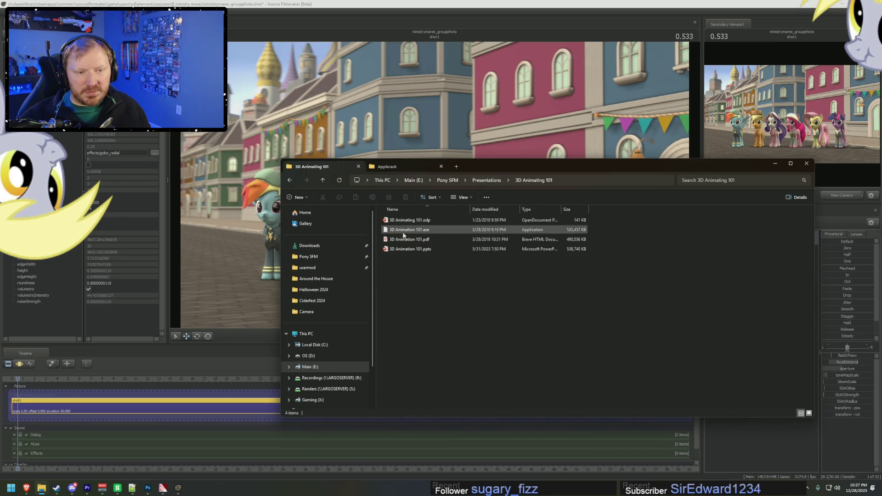
{"action": "double_click", "coordinate": [401, 249]}
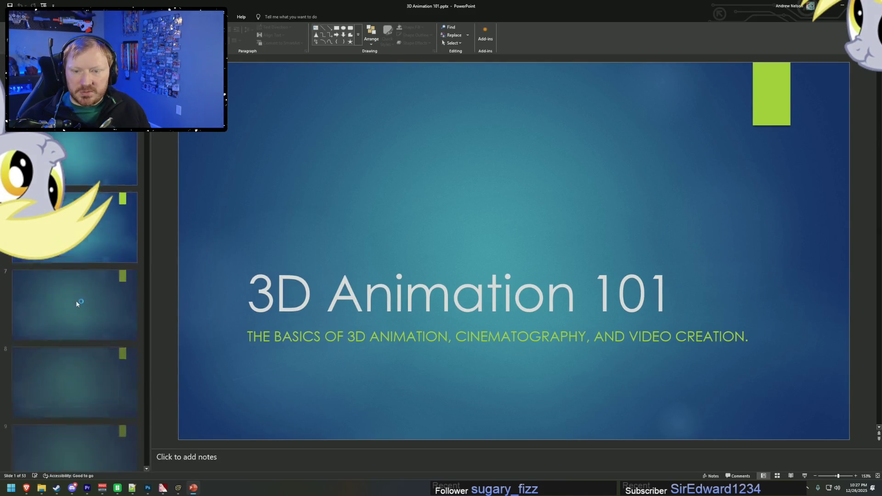
{"action": "scroll", "coordinate": [76, 300], "scroll_direction": "down", "scroll_amount": 4}
{"action": "scroll", "coordinate": [75, 300], "scroll_direction": "down", "scroll_amount": 4}
{"action": "scroll", "coordinate": [93, 311], "scroll_direction": "down", "scroll_amount": 4}
{"action": "scroll", "coordinate": [97, 313], "scroll_direction": "down", "scroll_amount": 4}
{"action": "scroll", "coordinate": [97, 314], "scroll_direction": "down", "scroll_amount": 4}
{"action": "scroll", "coordinate": [96, 312], "scroll_direction": "down", "scroll_amount": 4}
{"action": "scroll", "coordinate": [95, 310], "scroll_direction": "down", "scroll_amount": 4}
{"action": "scroll", "coordinate": [94, 309], "scroll_direction": "down", "scroll_amount": 4}
{"action": "scroll", "coordinate": [94, 309], "scroll_direction": "up", "scroll_amount": 2}
{"action": "scroll", "coordinate": [98, 296], "scroll_direction": "up", "scroll_amount": 2}
- Review slide 38's pony-in-the-field shots, then switch away from PowerPoint back to its folder
{"action": "left_click", "coordinate": [101, 190]}
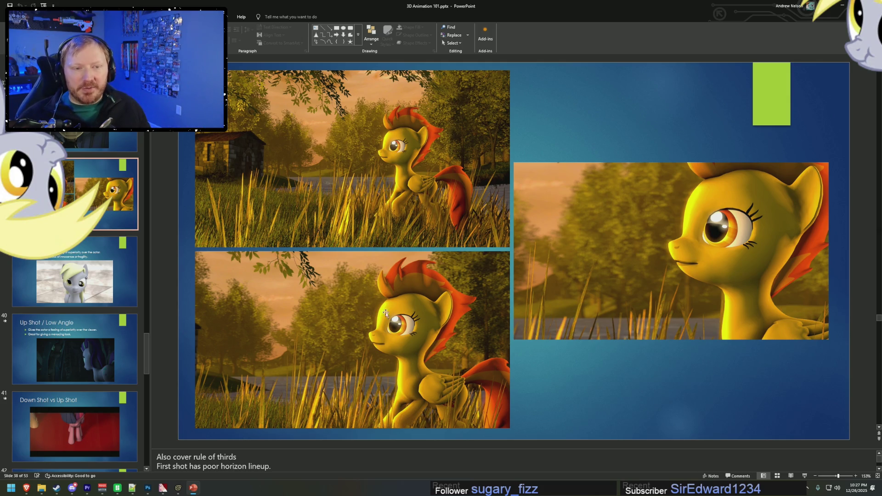
{"action": "key", "text": "alt+Tab"}
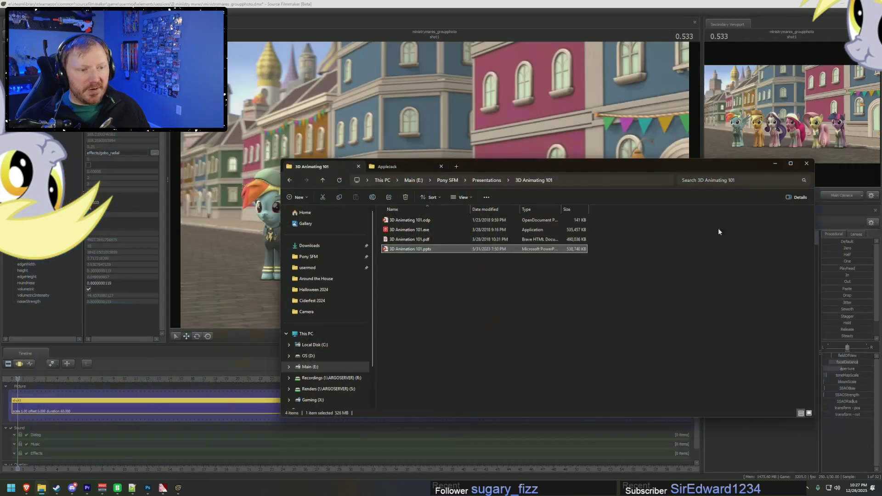
- Bring the Source Filmmaker street scene window to the front over File Explorer
{"action": "left_click", "coordinate": [599, 4]}
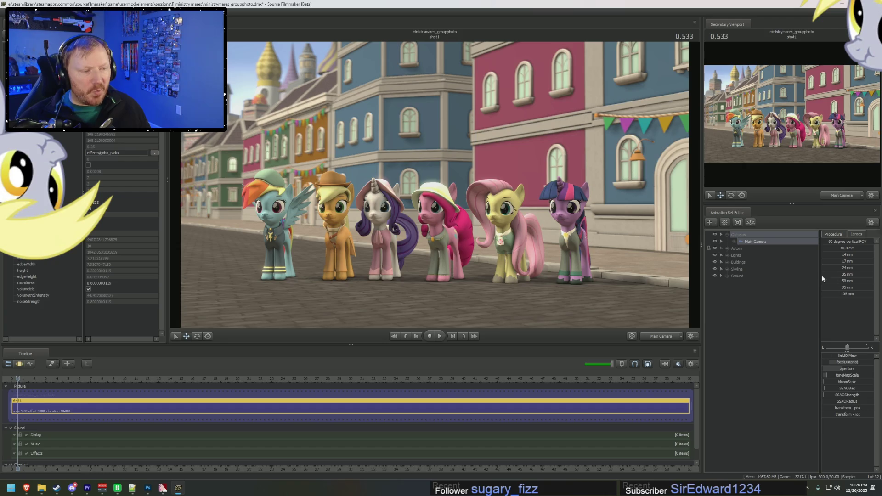
- In the Motion Editor, apply the 35 mm then 85 mm lens to Main Camera and nudge it back to show the curb
{"action": "key", "text": "F3"}
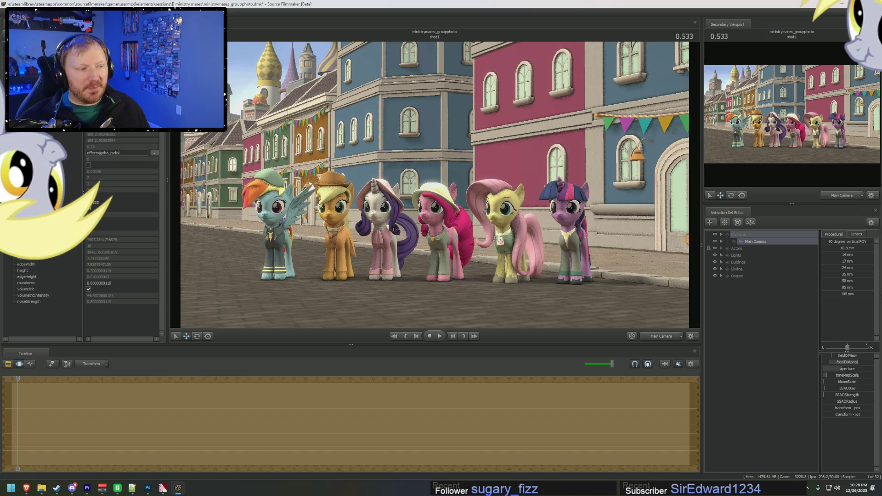
{"action": "left_click", "coordinate": [846, 274]}
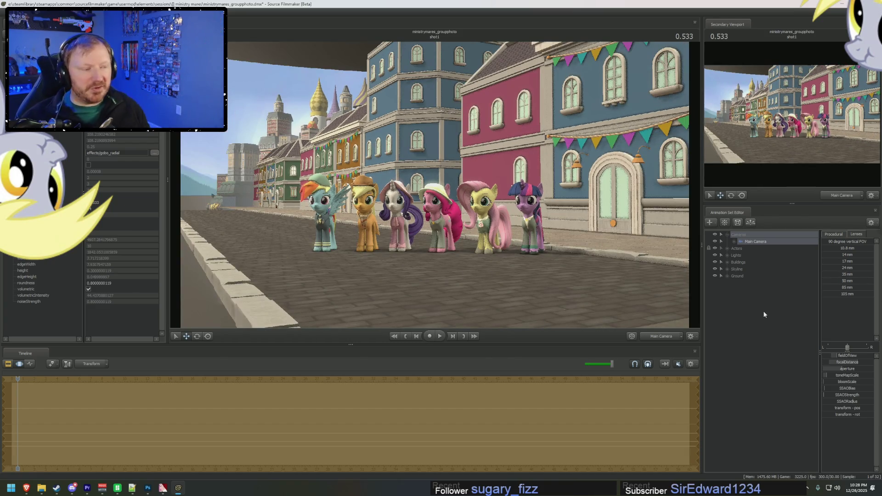
{"action": "left_click", "coordinate": [824, 288]}
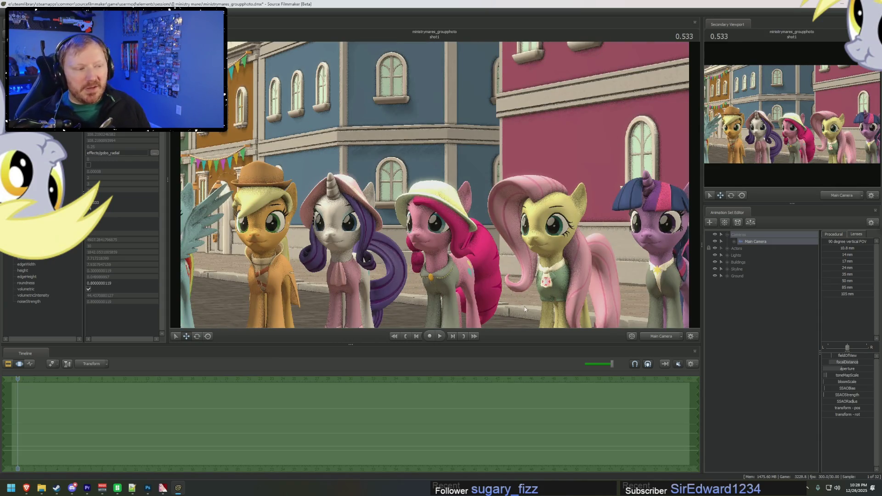
{"action": "scroll", "coordinate": [525, 310], "scroll_direction": "down", "scroll_amount": 5}
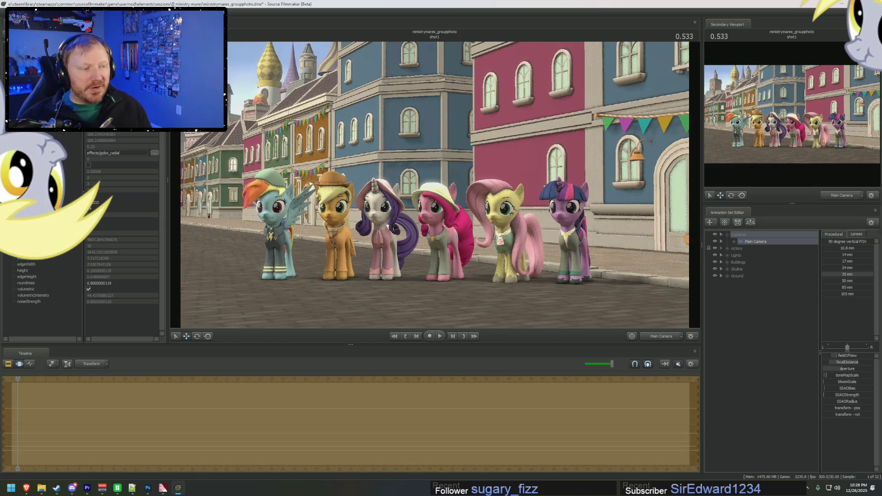
{"action": "left_click_drag", "start_coordinate": [547, 286], "coordinate": [542, 287]}
- Toggle the timeline between Clip Editor and Motion Editor to compare the 85 mm group framing
{"action": "key", "text": "F2"}
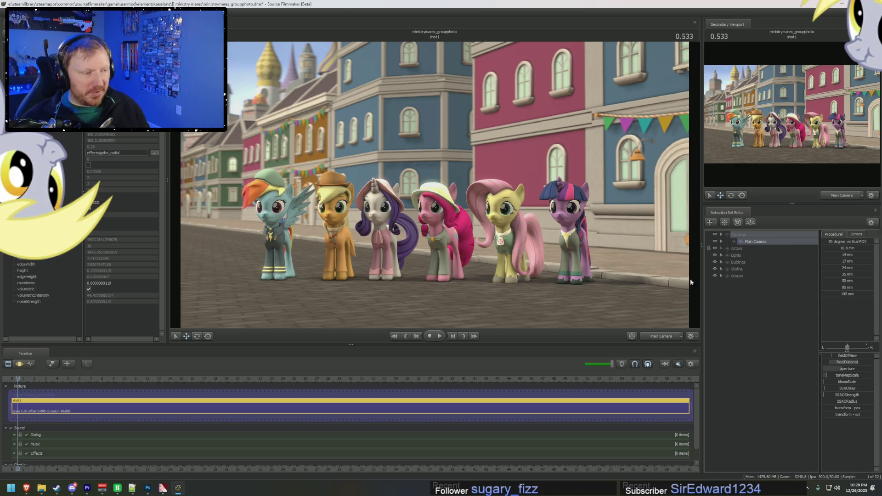
{"action": "key", "text": "F3"}
{"action": "key", "text": "F2"}
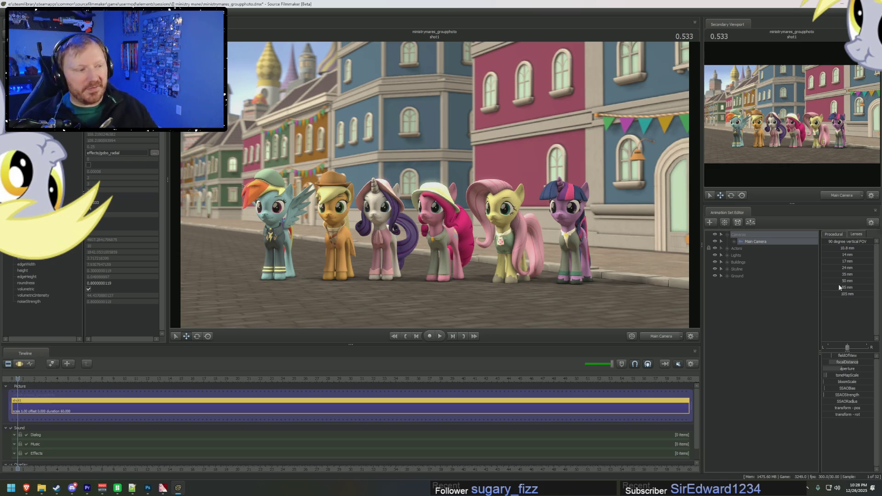
{"action": "key", "text": "F3"}
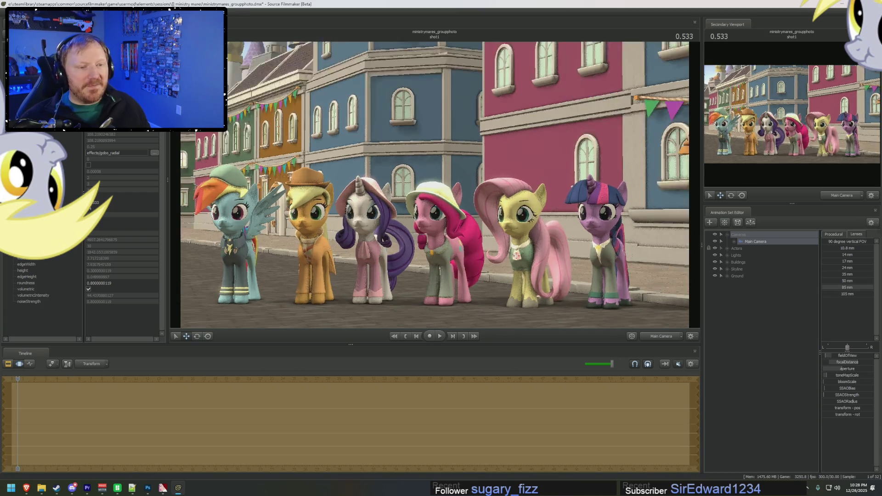
{"action": "scroll", "coordinate": [434, 184], "scroll_direction": "up", "scroll_amount": 5}
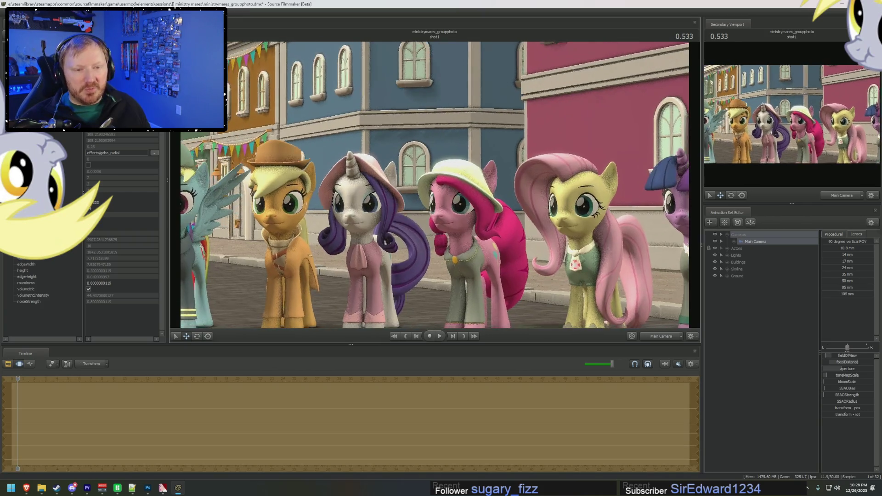
{"action": "scroll", "coordinate": [434, 185], "scroll_direction": "up", "scroll_amount": 3}
{"action": "scroll", "coordinate": [434, 184], "scroll_direction": "up", "scroll_amount": 3}
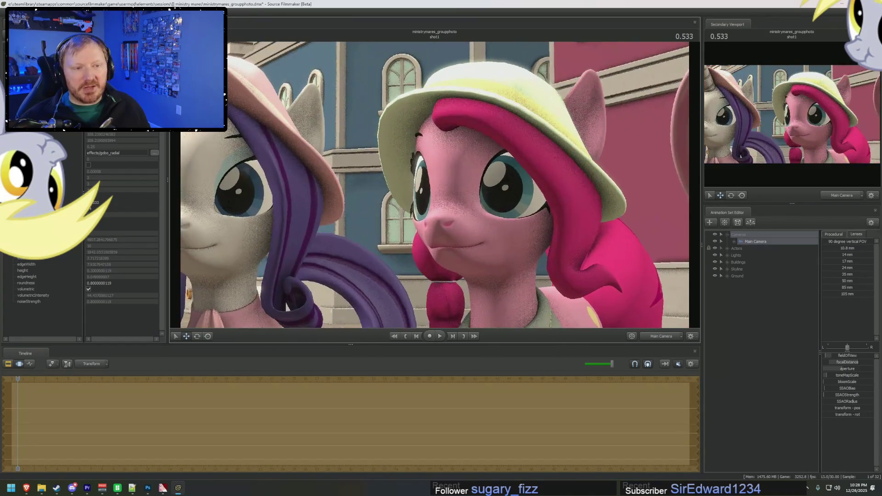
{"action": "scroll", "coordinate": [434, 185], "scroll_direction": "up", "scroll_amount": 2}
- Swing the camera from Pinkie Pie toward Rainbow Dash, then undo to restore the group framing
{"action": "left_click_drag", "start_coordinate": [434, 185], "coordinate": [296, 185]}
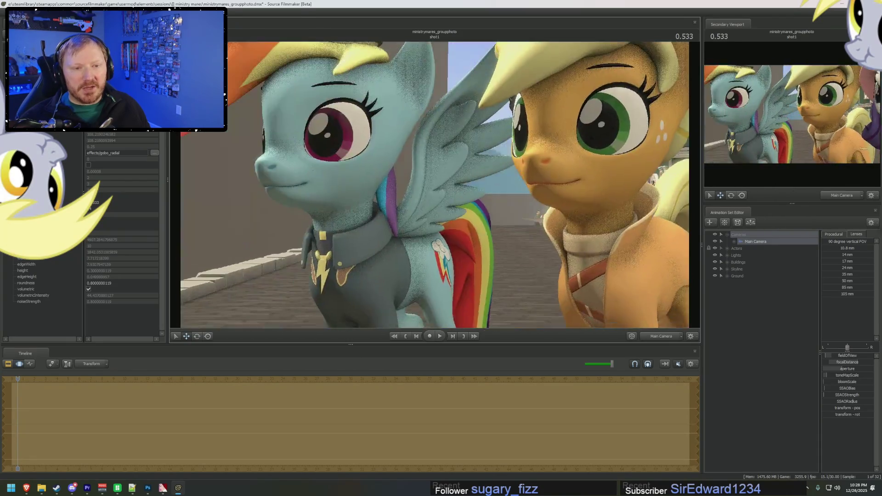
{"action": "left_click_drag", "start_coordinate": [434, 184], "coordinate": [331, 185]}
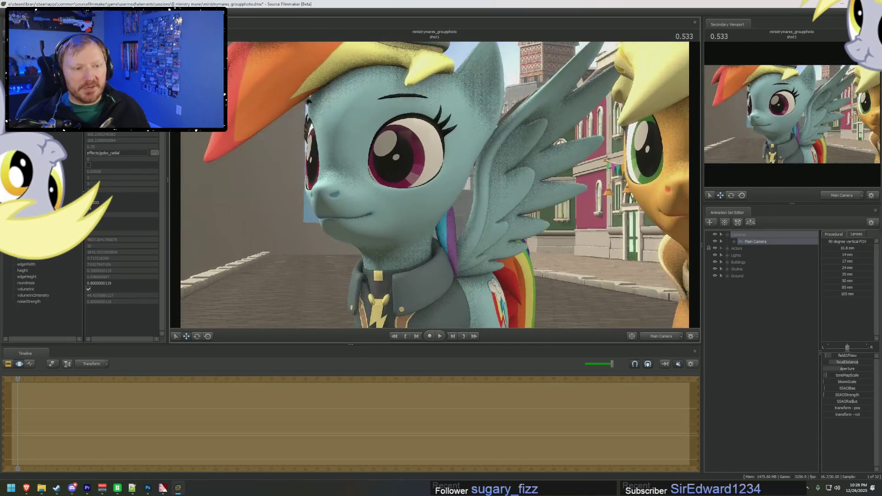
{"action": "left_click_drag", "start_coordinate": [434, 185], "coordinate": [413, 185]}
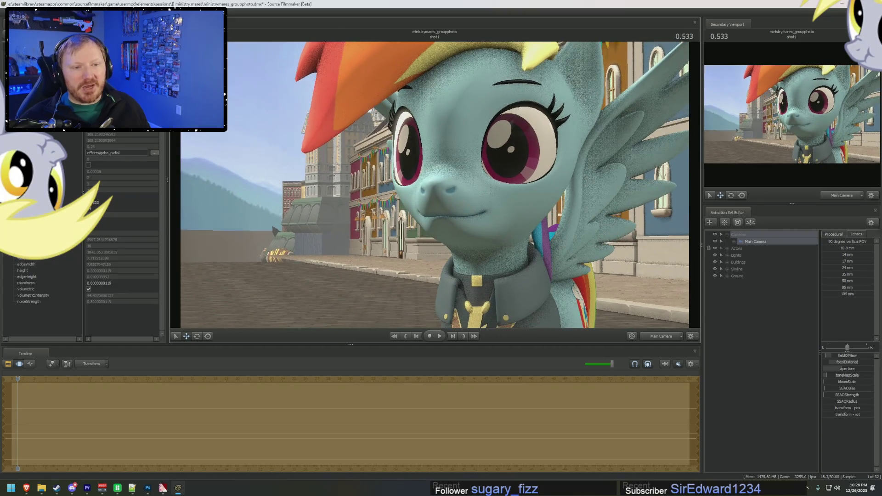
{"action": "key", "text": "ctrl+z"}
- Apply a 50 mm lens to Main Camera, fly in on Rainbow Dash, then pull far back along the street
{"action": "left_click", "coordinate": [844, 281]}
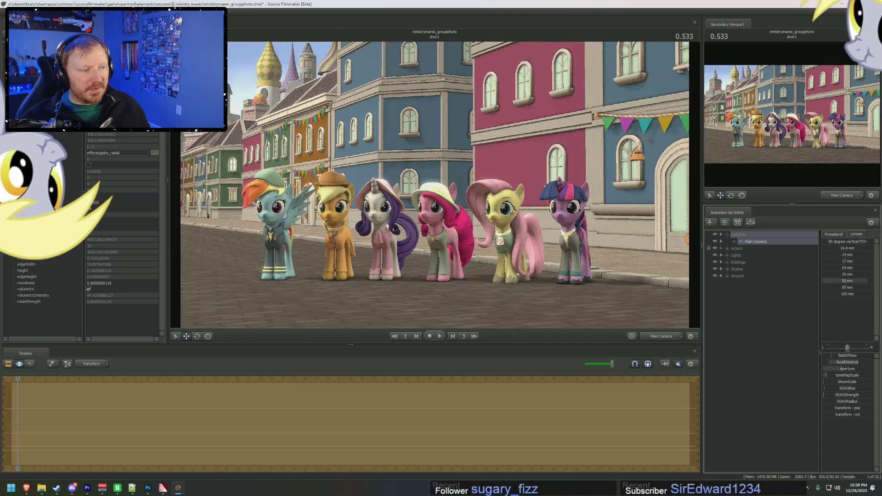
{"action": "mouse_move", "coordinate": [355, 187]}
{"action": "left_mouse_down"}
{"action": "mouse_move", "coordinate": [352, 180]}
{"action": "mouse_move", "coordinate": [360, 192]}
{"action": "left_mouse_up"}
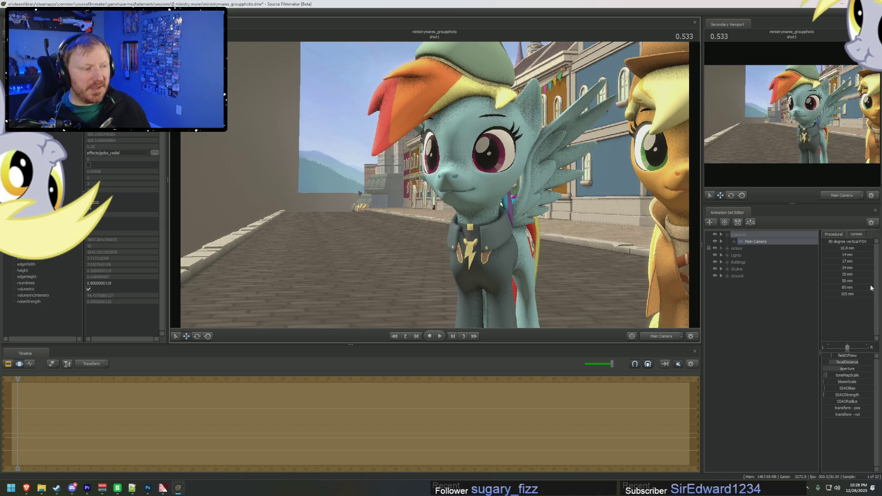
{"action": "mouse_move", "coordinate": [434, 186]}
{"action": "left_mouse_down"}
{"action": "mouse_move", "coordinate": [455, 187]}
{"action": "mouse_move", "coordinate": [448, 193]}
{"action": "left_mouse_up"}
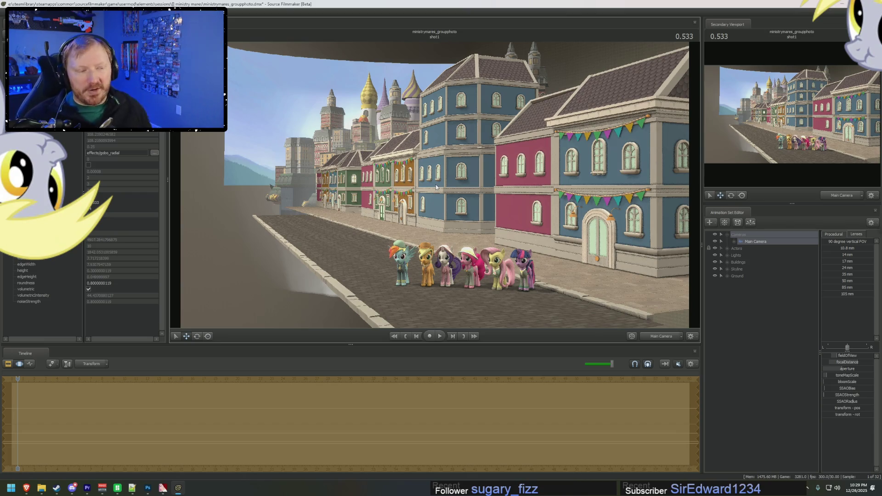
- Move toward the group, apply a 105 mm lens to Main Camera and settle on a Rainbow Dash close-up
{"action": "left_click_drag", "start_coordinate": [436, 187], "coordinate": [379, 149]}
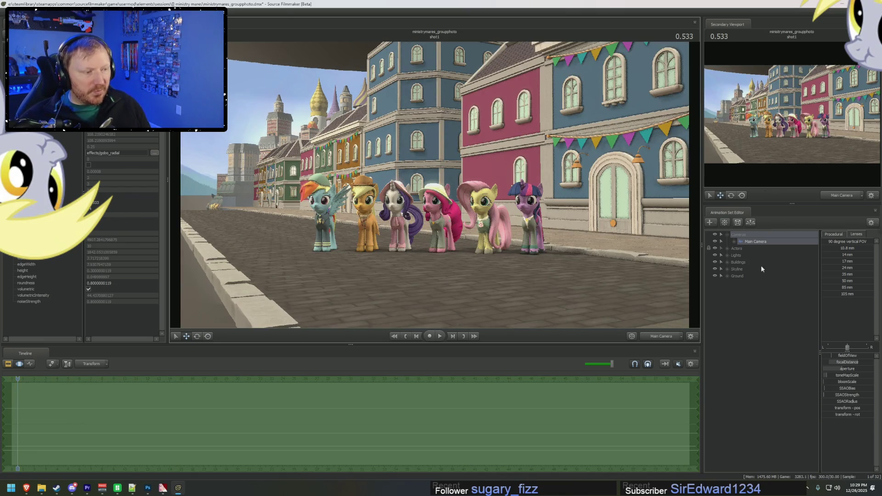
{"action": "left_click", "coordinate": [832, 295]}
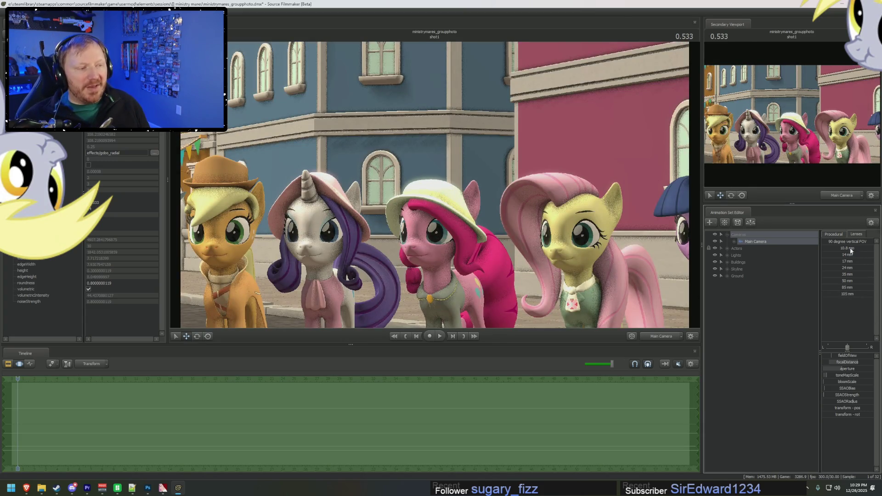
{"action": "left_click", "coordinate": [848, 295]}
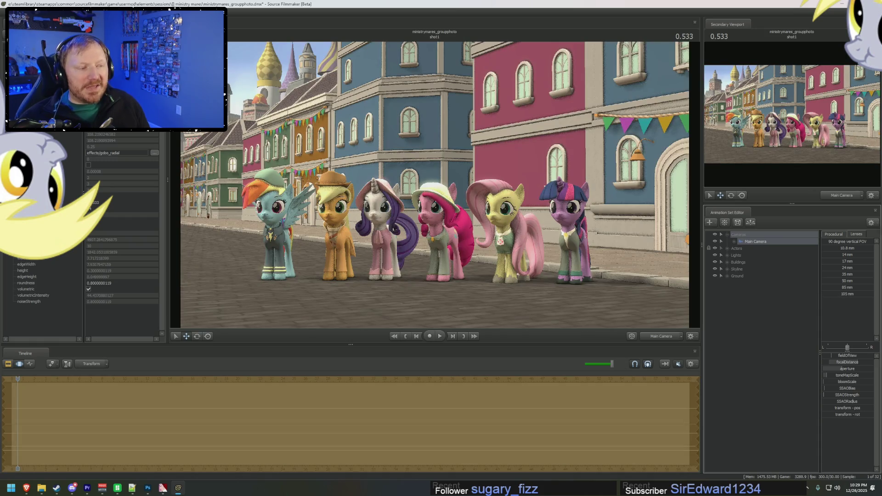
{"action": "left_click_drag", "start_coordinate": [411, 203], "coordinate": [412, 203]}
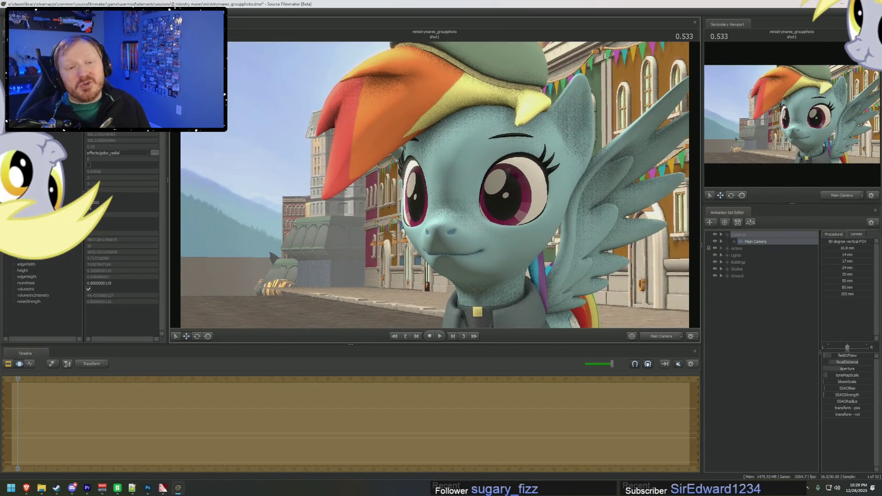
{"action": "left_click_drag", "start_coordinate": [412, 203], "coordinate": [433, 185]}
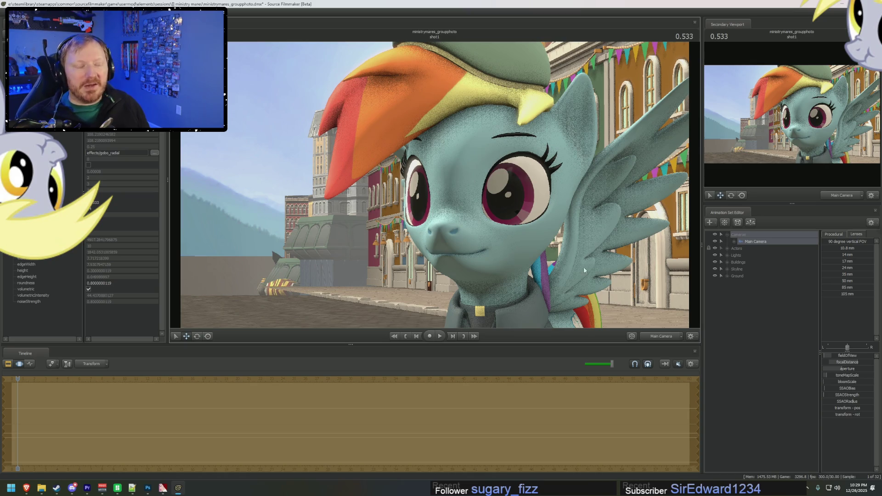
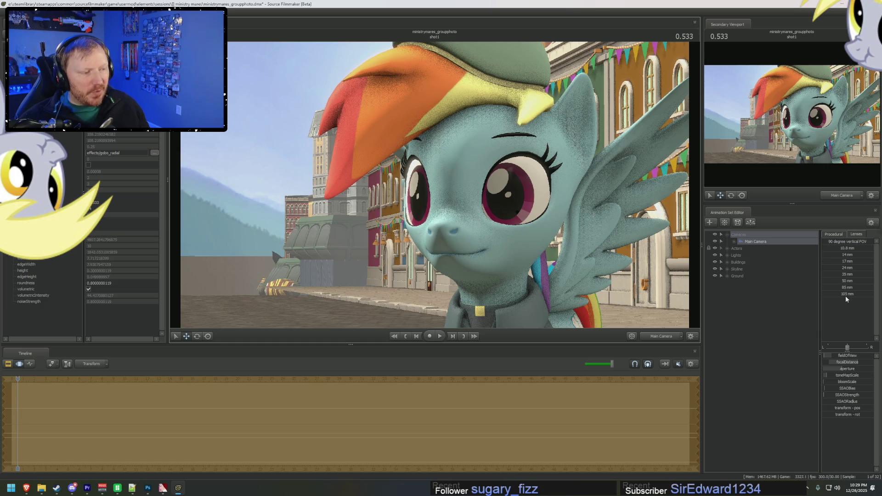
- With a wider lens, fly the main camera back, in, low and sideways along the pony row
{"action": "left_click", "coordinate": [832, 273]}
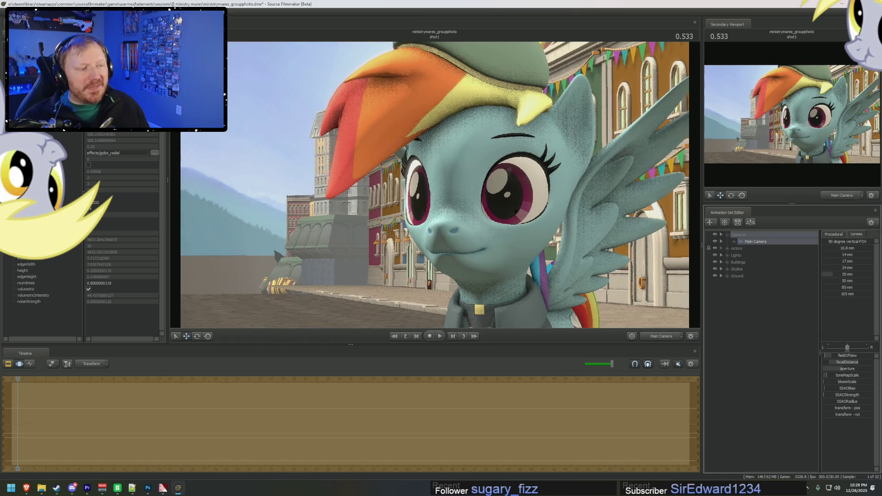
{"action": "key", "text": "s"}
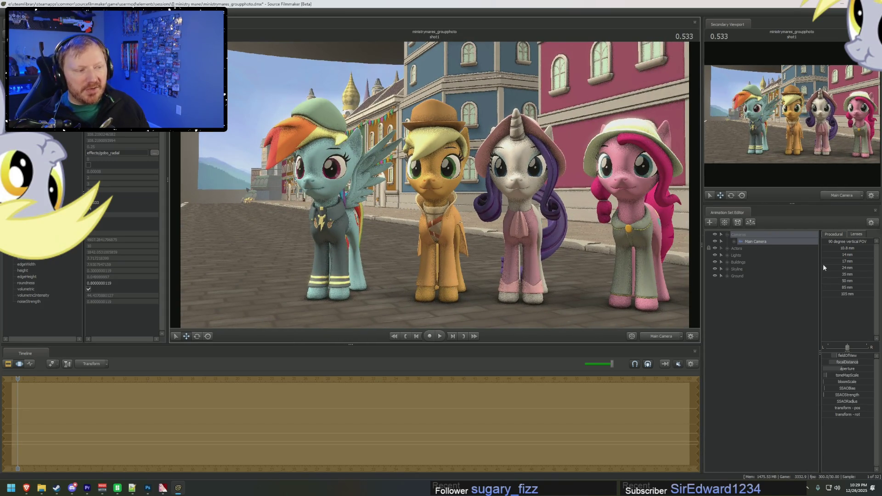
{"action": "key", "text": "s"}
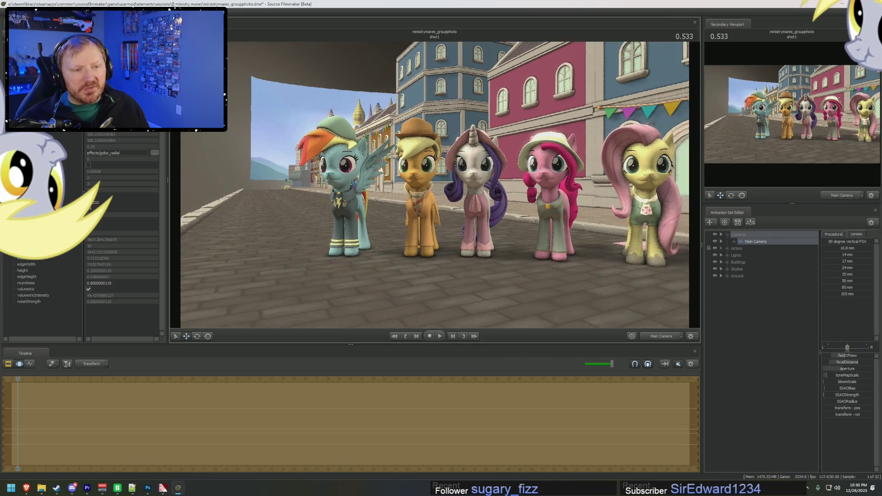
{"action": "key", "text": "w"}
{"action": "key", "text": "z"}
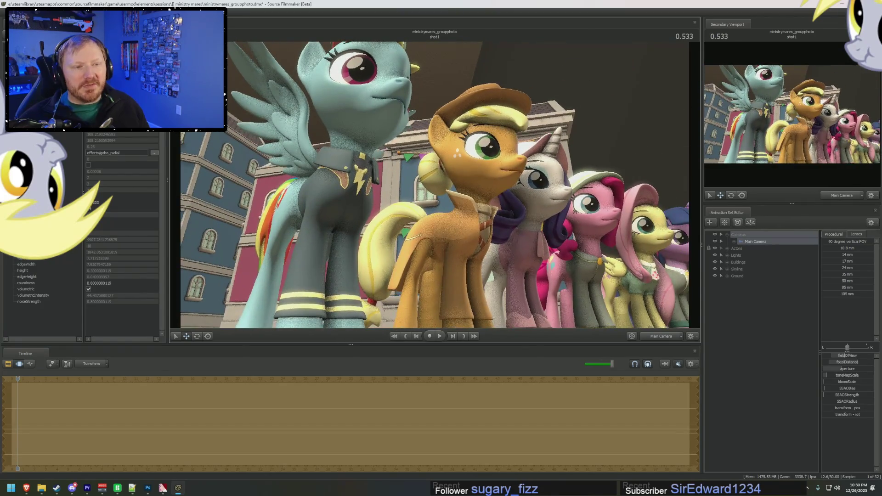
{"action": "key", "text": "d"}
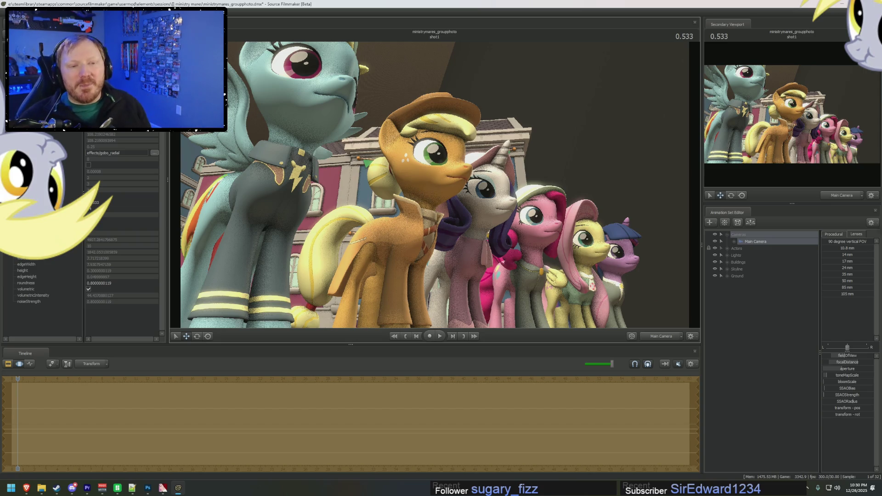
{"action": "key", "text": "x"}
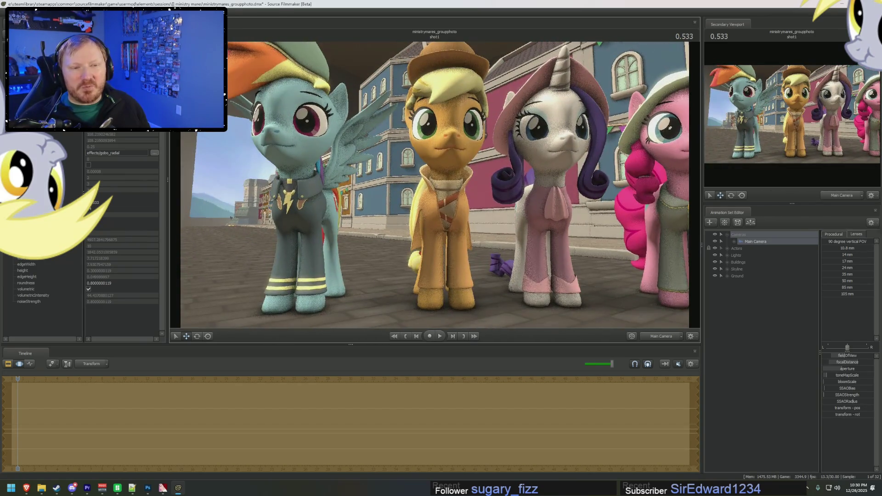
{"action": "key", "text": "s"}
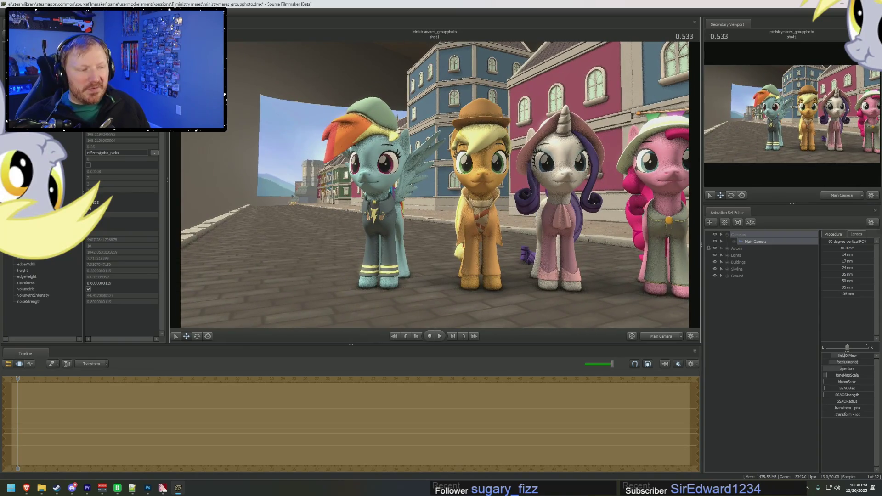
{"action": "key", "text": "w"}
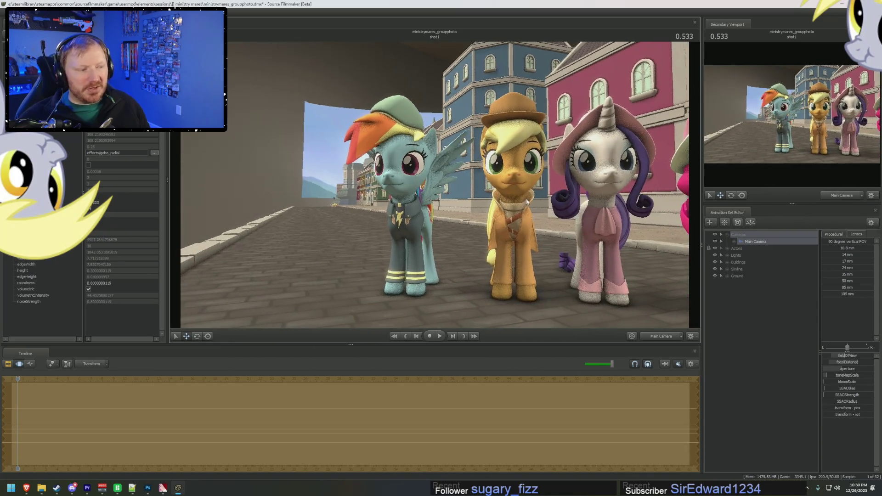
- Slide left to include Pinkie, then pull far back to a distant view of the whole street
{"action": "left_click", "coordinate": [832, 272]}
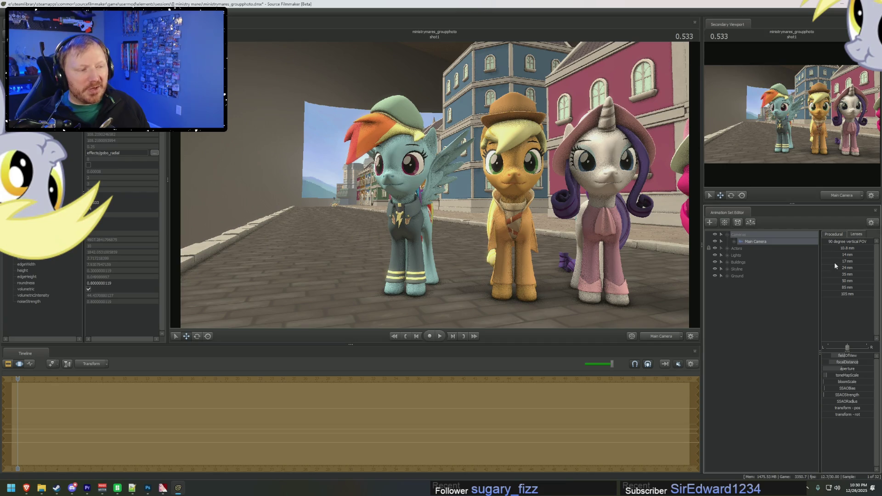
{"action": "key", "text": "s"}
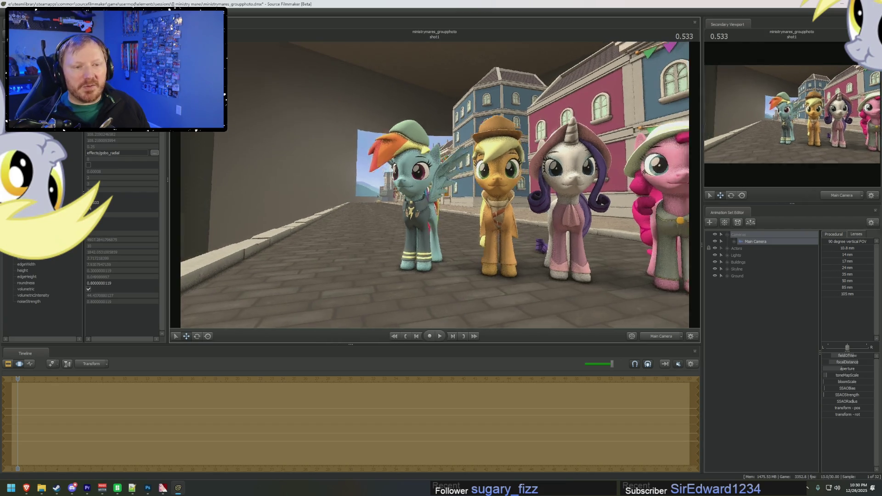
{"action": "key", "text": "w"}
{"action": "key", "text": "a"}
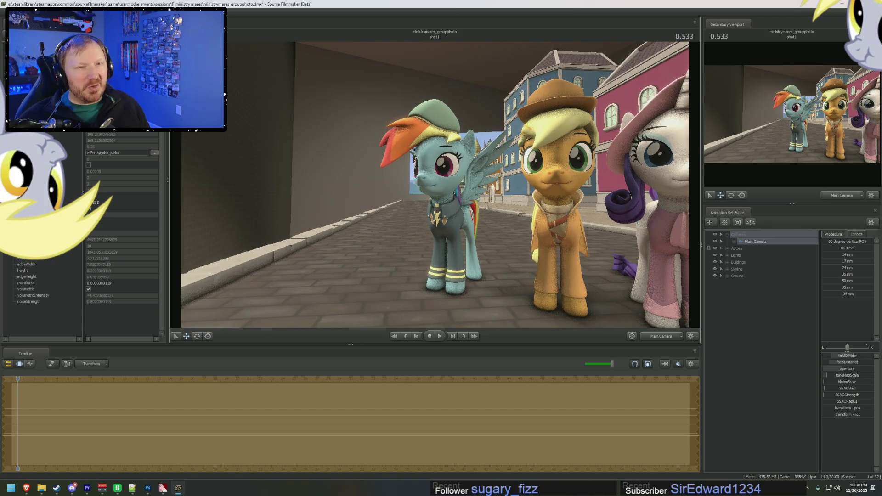
{"action": "key", "text": "s"}
{"action": "key", "text": "w"}
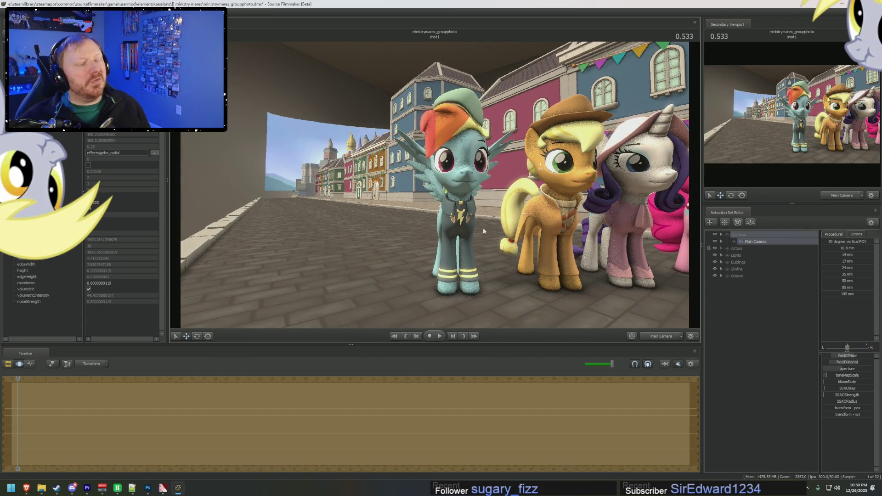
{"action": "key", "text": "s"}
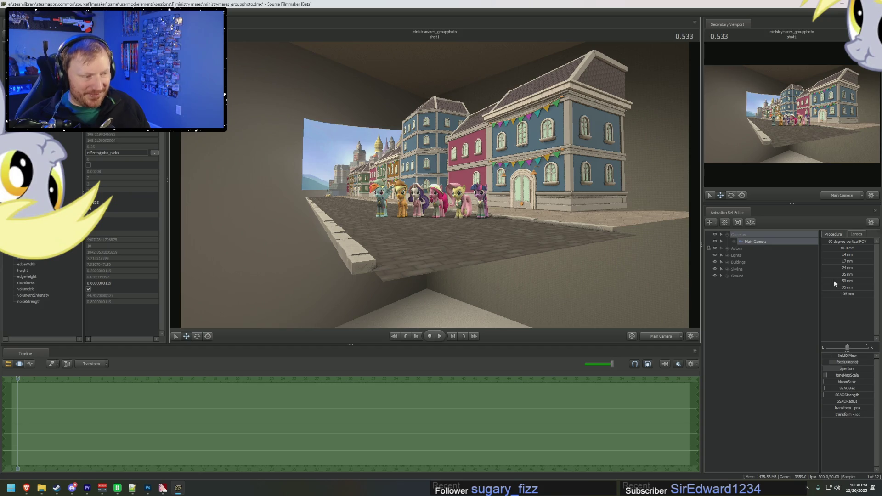
- Apply the 50 mm lens and move the camera to center all six ponies before the buildings
{"action": "left_click", "coordinate": [844, 280]}
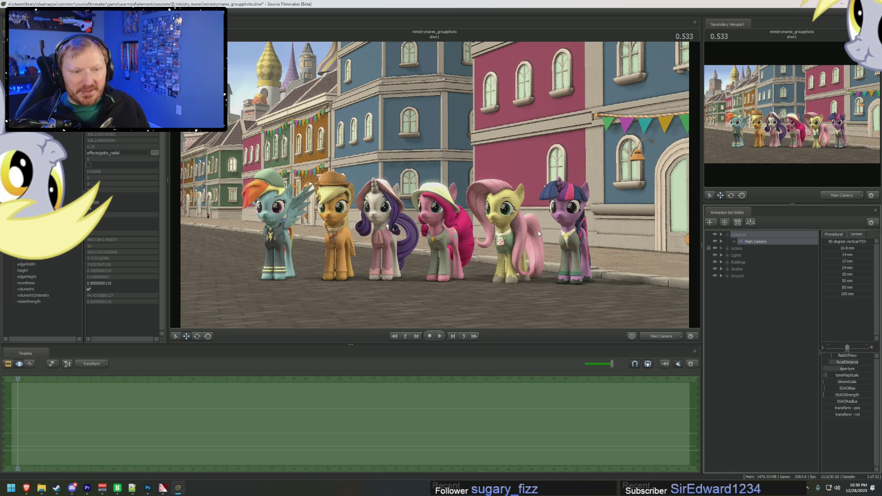
{"action": "mouse_move", "coordinate": [538, 235]}
{"action": "left_mouse_down"}
{"action": "mouse_move", "coordinate": [186, 320]}
{"action": "mouse_move", "coordinate": [172, 303]}
{"action": "left_mouse_up"}
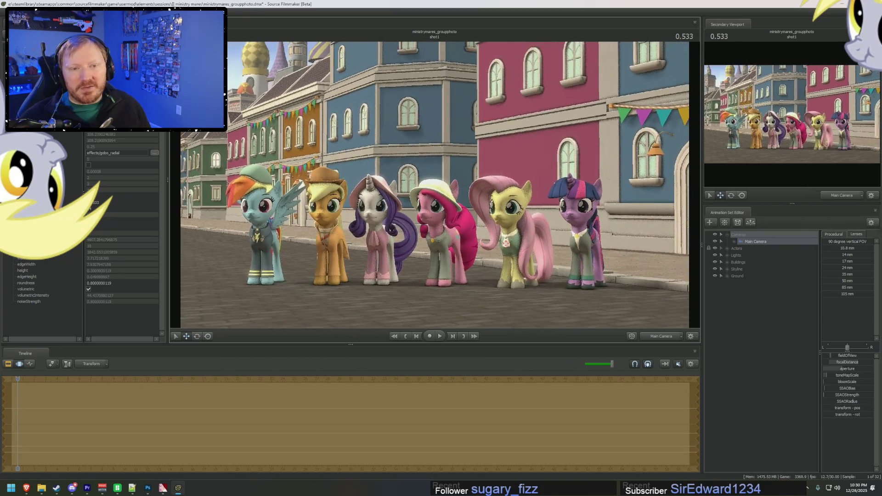
{"action": "left_click_drag", "start_coordinate": [434, 186], "coordinate": [433, 186]}
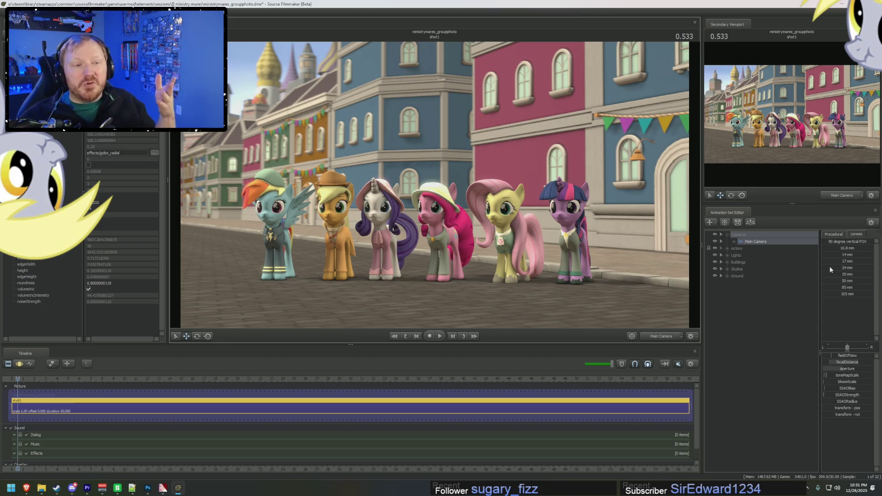
{"action": "left_click", "coordinate": [840, 267]}
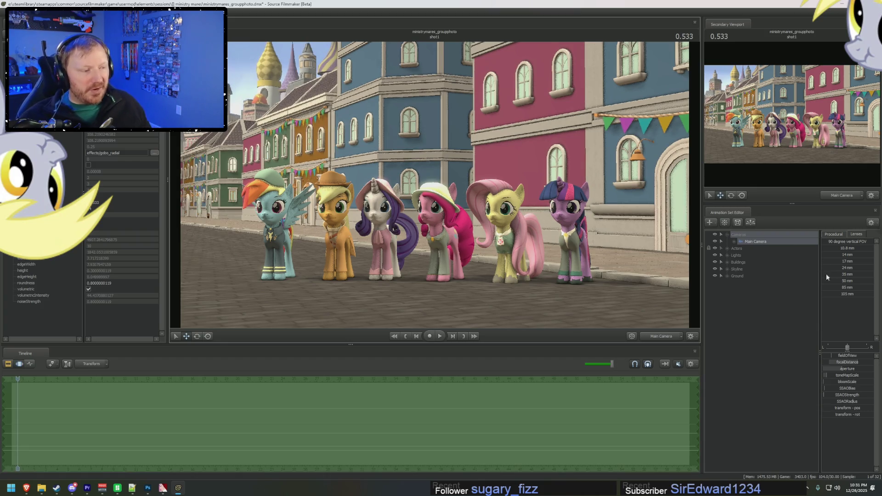
- Push in on Rarity and the group, undoing each time back to the wide shot
{"action": "left_click", "coordinate": [837, 291]}
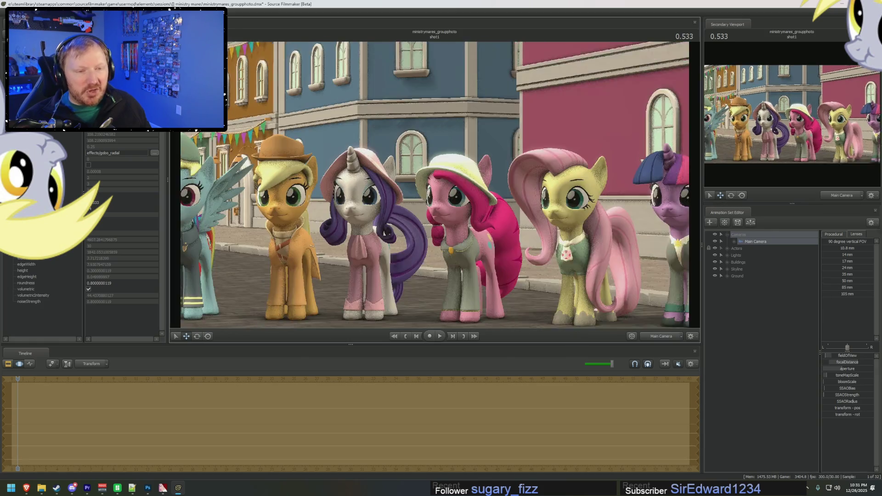
{"action": "left_click_drag", "start_coordinate": [435, 187], "coordinate": [434, 188]}
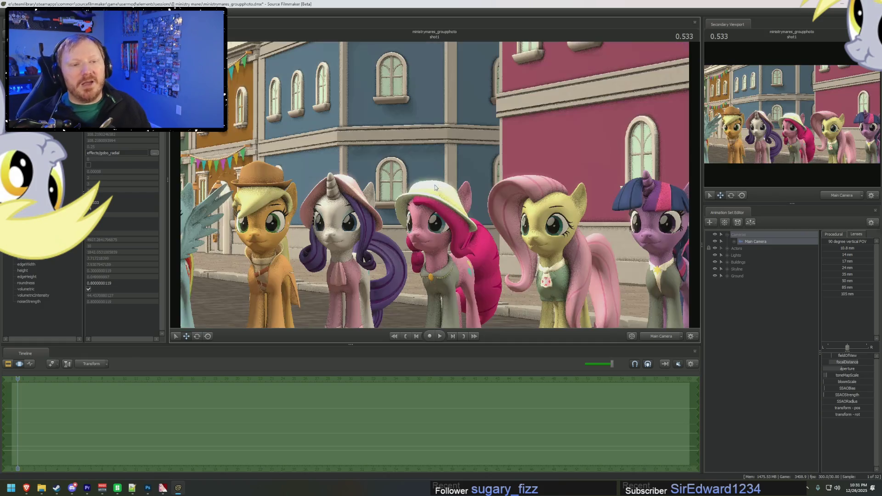
{"action": "key", "text": "ctrl+z"}
{"action": "right_click_drag", "start_coordinate": [435, 187], "coordinate": [435, 188]}
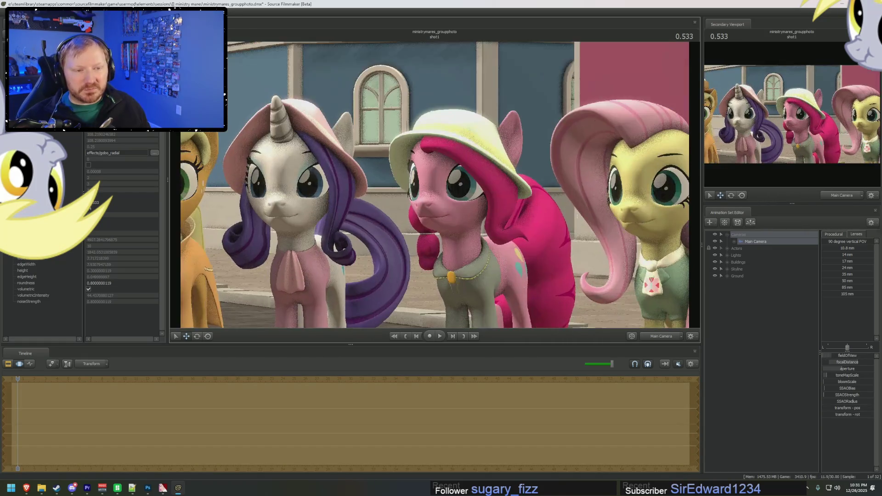
{"action": "left_click_drag", "start_coordinate": [435, 187], "coordinate": [435, 188]}
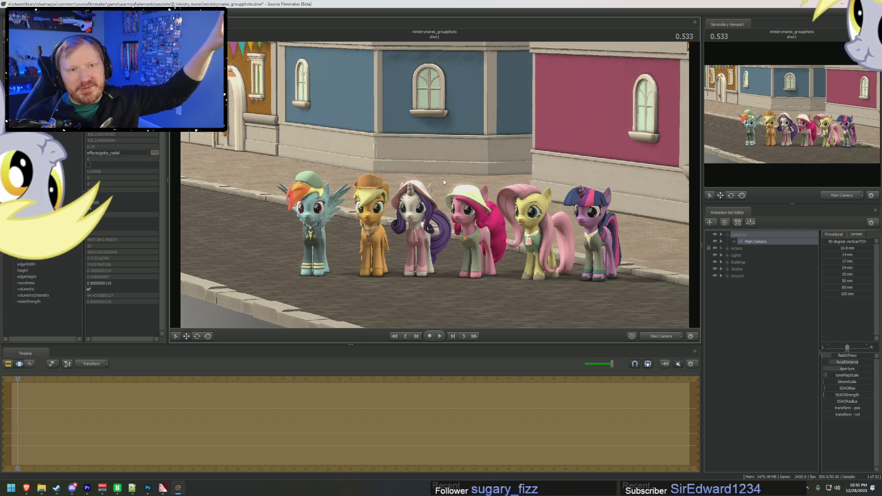
{"action": "scroll", "coordinate": [444, 183], "scroll_direction": "up", "scroll_amount": 5}
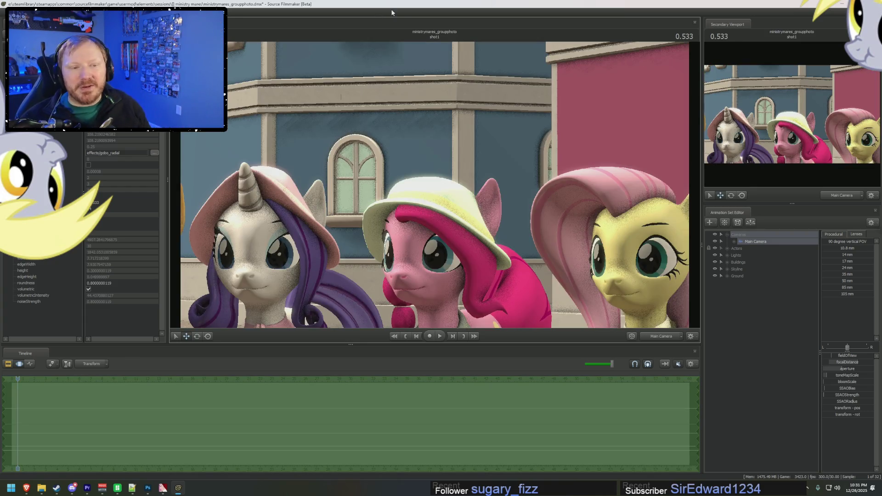
{"action": "key", "text": "ctrl+z"}
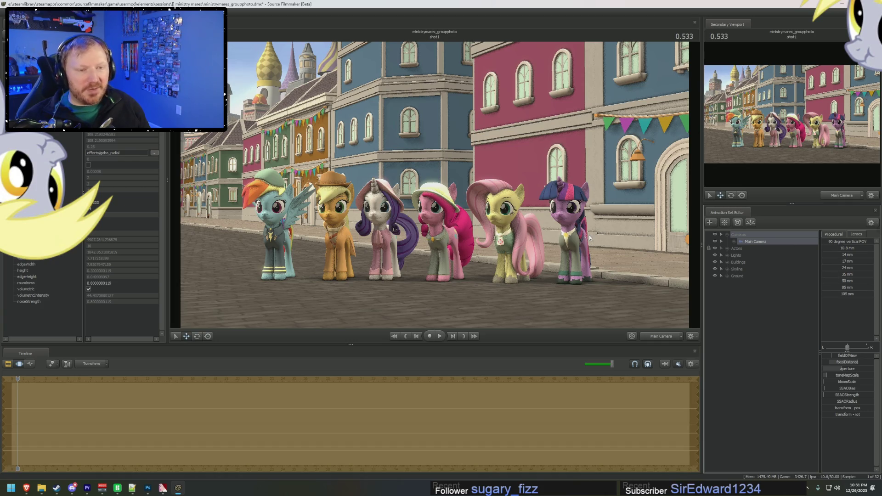
{"action": "scroll", "coordinate": [589, 237], "scroll_direction": "up", "scroll_amount": 5}
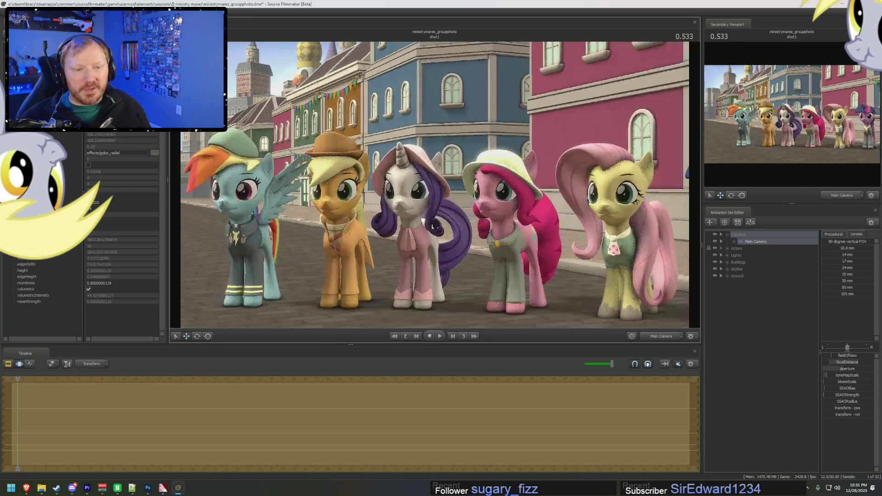
- Fly down the street and close on Rainbow Dash, then undo back to the wide group shot
{"action": "left_click_drag", "start_coordinate": [589, 237], "coordinate": [422, 143]}
{"action": "scroll", "coordinate": [422, 142], "scroll_direction": "down", "scroll_amount": 5}
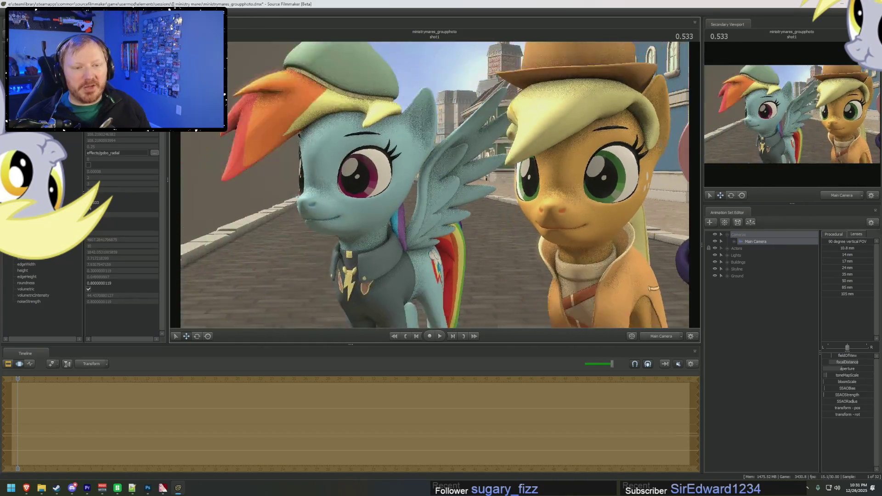
{"action": "scroll", "coordinate": [527, 185], "scroll_direction": "up", "scroll_amount": 1}
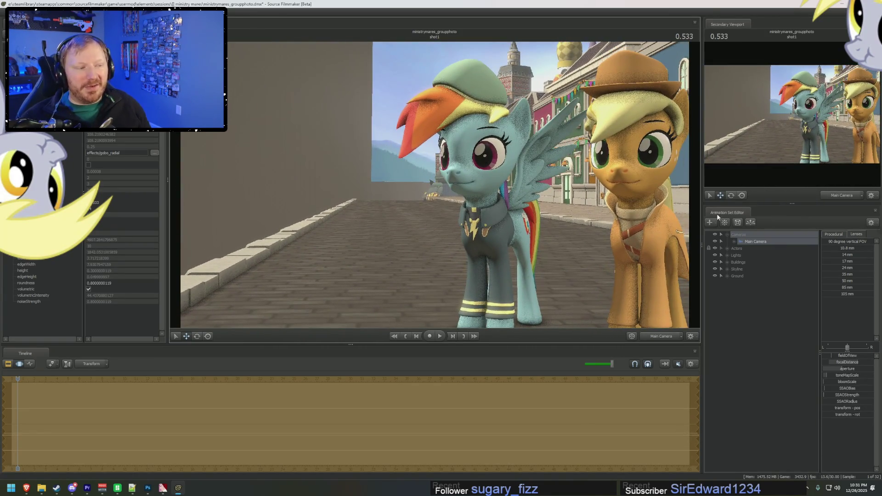
{"action": "left_click_drag", "start_coordinate": [441, 186], "coordinate": [436, 187]}
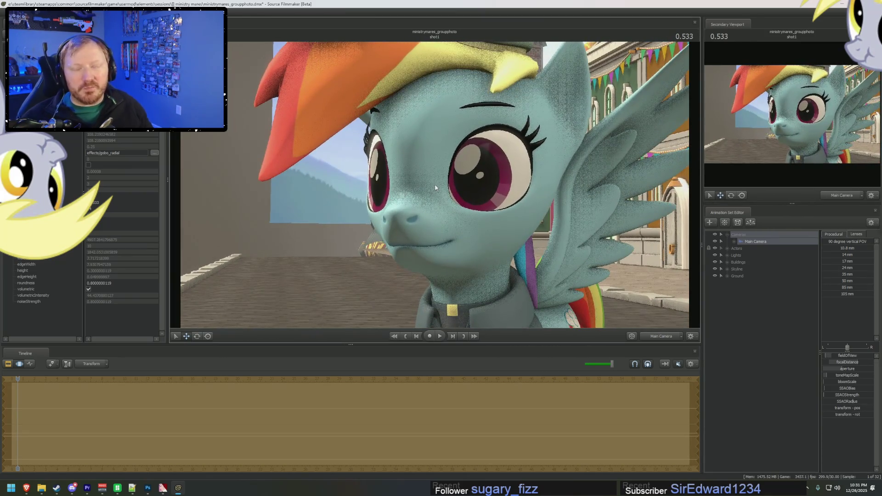
{"action": "key", "text": "ctrl+z"}
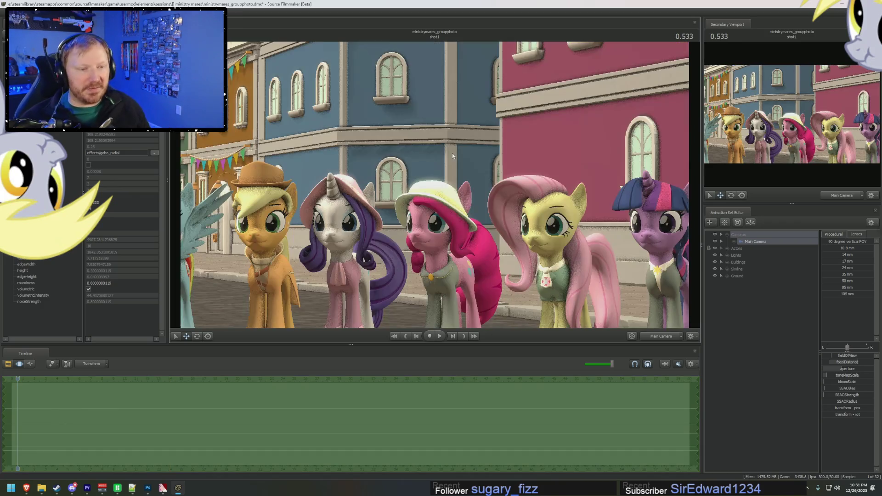
{"action": "key", "text": "ctrl+z"}
- Switch to the Motion Editor with procedural presets shown and fly the work camera toward the street
{"action": "key", "text": "F3"}
{"action": "key", "text": "F2"}
{"action": "key", "text": "F3"}
{"action": "left_click", "coordinate": [834, 234]}
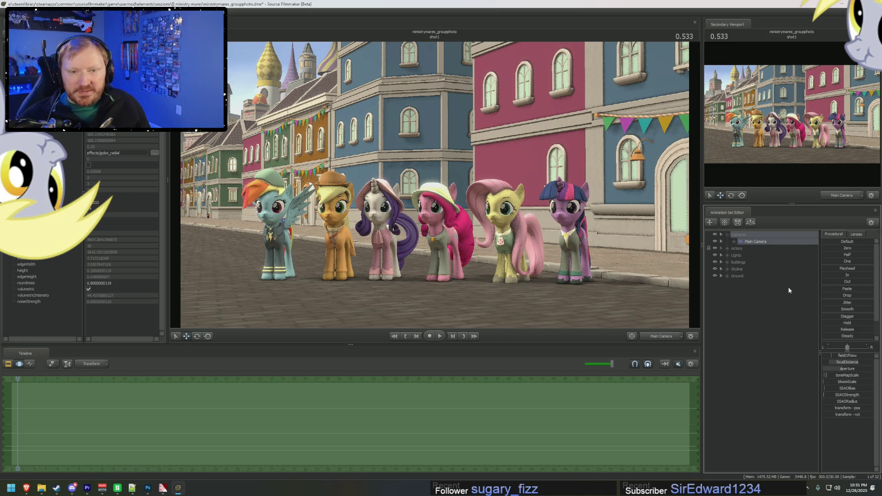
{"action": "right_click_drag", "start_coordinate": [661, 304], "coordinate": [482, 276]}
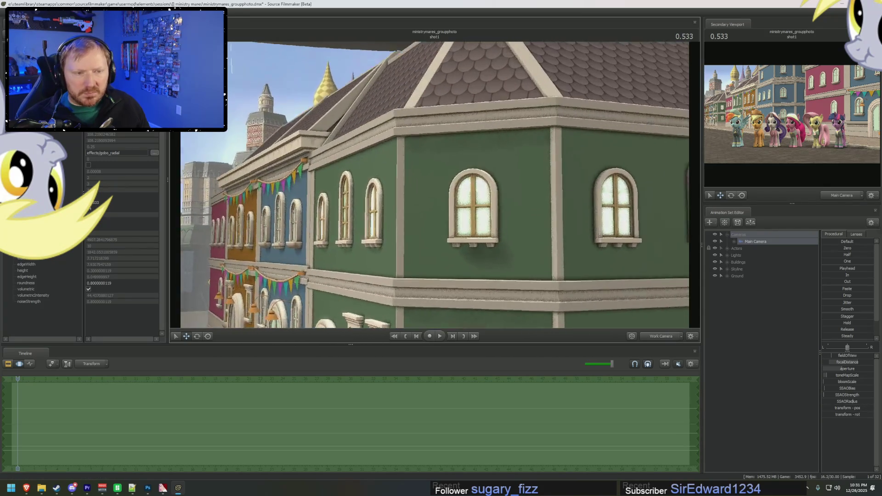
- Fly closer to the green building, return to the main camera shot and clear the selection
{"action": "right_click_drag", "start_coordinate": [482, 276], "coordinate": [623, 346]}
{"action": "key", "text": "F3"}
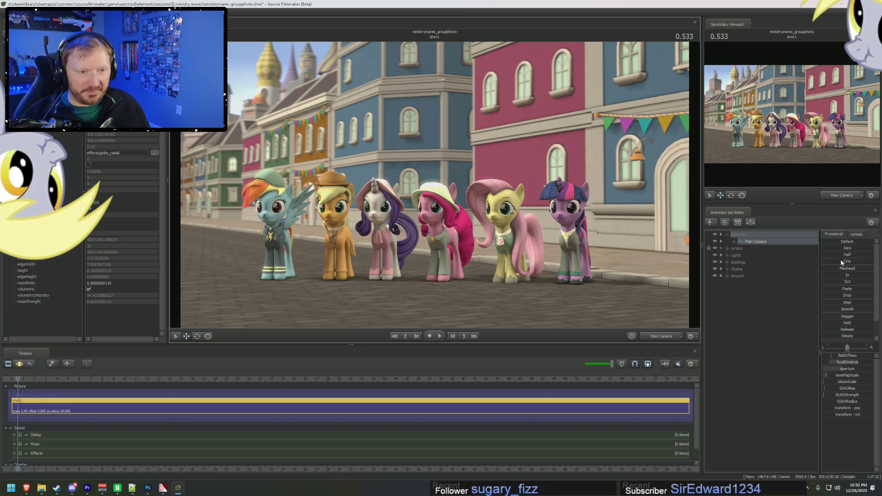
{"action": "left_click", "coordinate": [737, 300]}
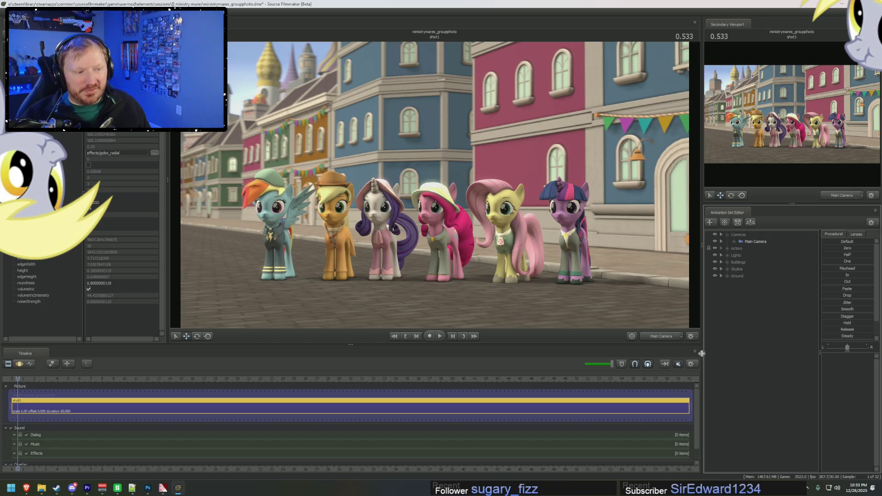
- Apply the 17 mm lens preset to the Main Camera and pull it back over the street set
{"action": "left_click_drag", "start_coordinate": [665, 324], "coordinate": [696, 303]}
{"action": "left_click_drag", "start_coordinate": [435, 184], "coordinate": [435, 187]}
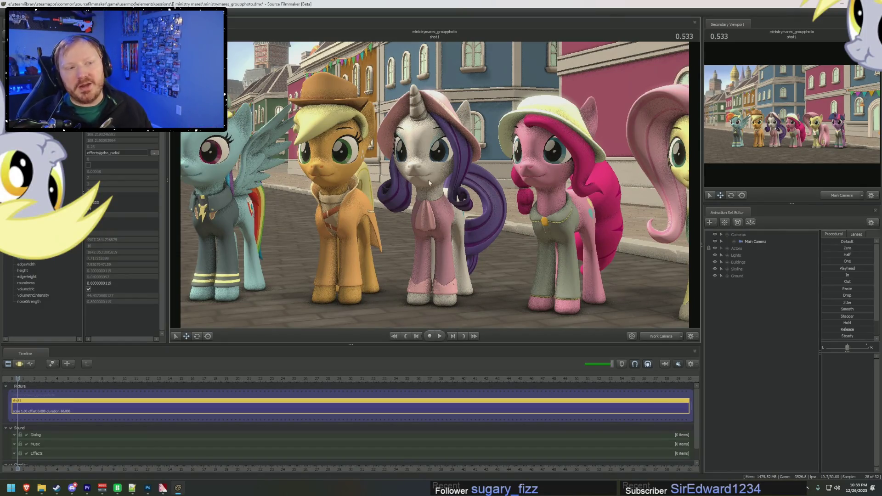
{"action": "left_click", "coordinate": [854, 235]}
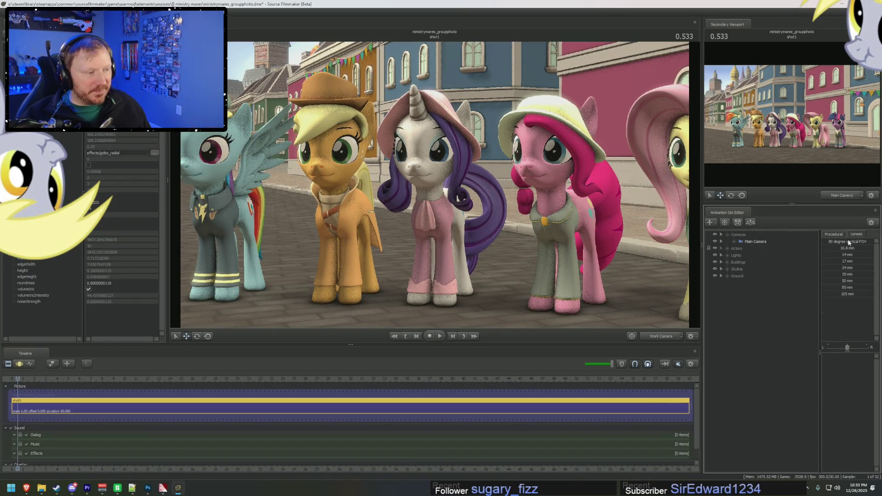
{"action": "key", "text": "F4"}
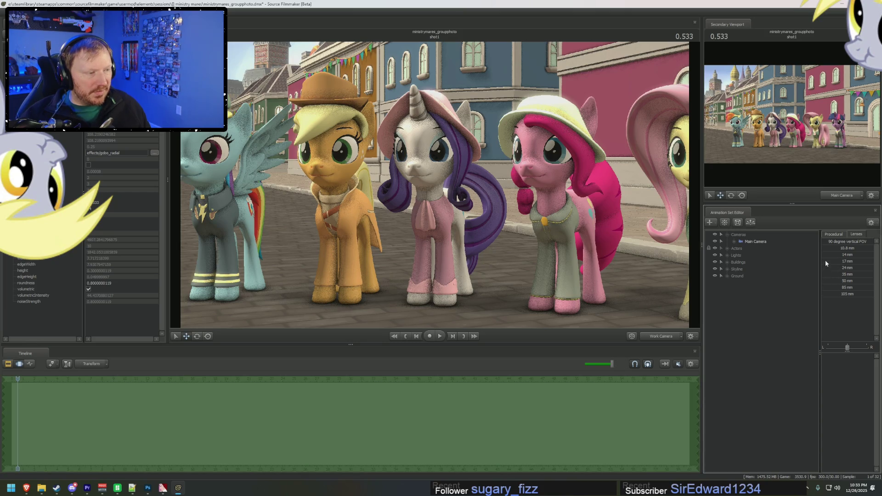
{"action": "left_click", "coordinate": [827, 261]}
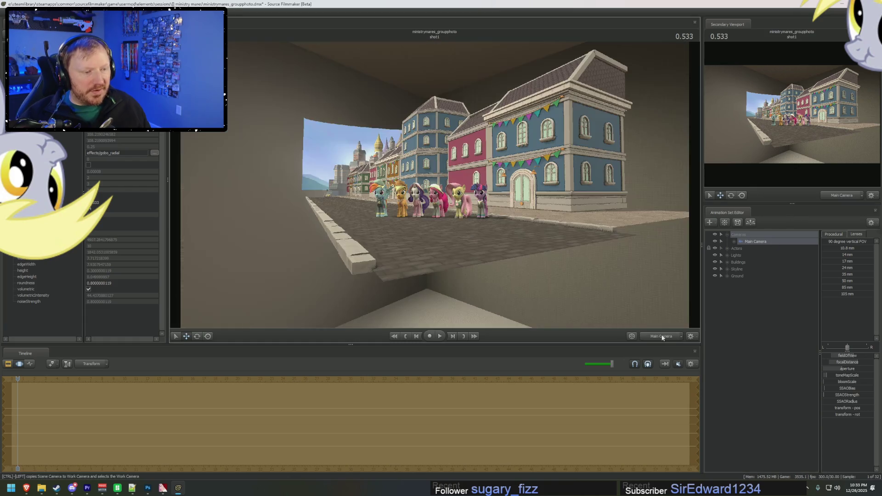
{"action": "left_click_drag", "start_coordinate": [549, 228], "coordinate": [524, 208]}
- Settle the main camera over the street, then close File Explorer, Notepad++ and Steam
{"action": "left_click_drag", "start_coordinate": [433, 190], "coordinate": [434, 190]}
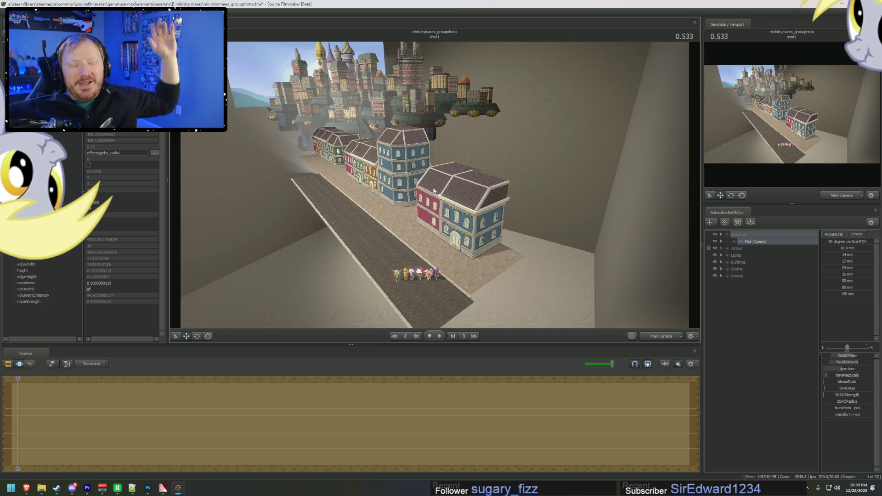
{"action": "right_click_drag", "start_coordinate": [489, 133], "coordinate": [434, 184]}
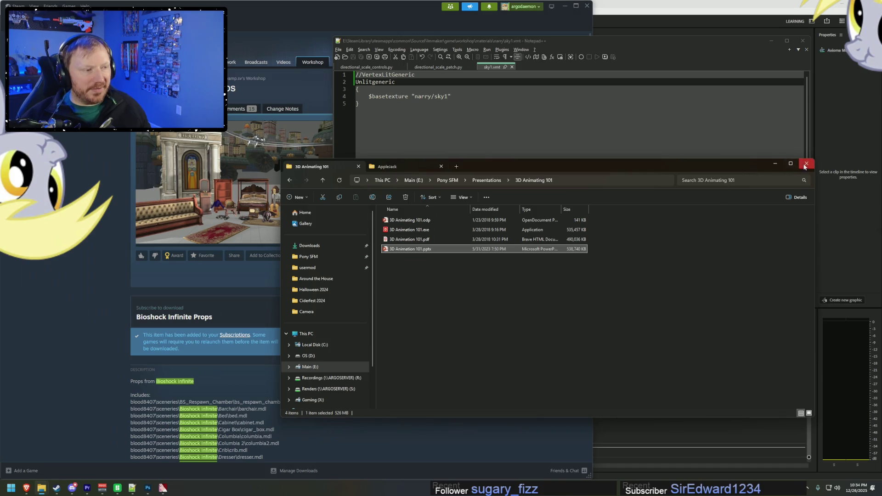
{"action": "left_click", "coordinate": [804, 166]}
{"action": "left_click", "coordinate": [798, 41]}
{"action": "left_click", "coordinate": [586, 6]}
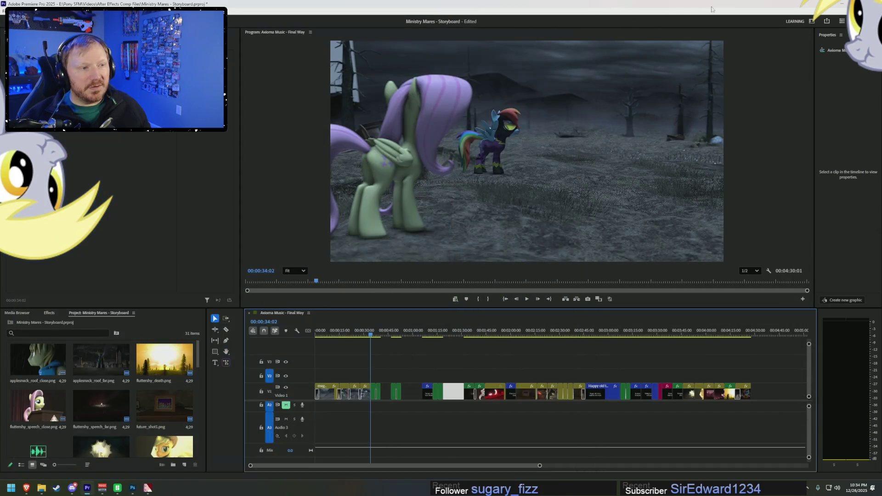
- Quit Premiere and Photoshop without saving, then close VTFEdit
{"action": "key", "text": "alt+F4"}
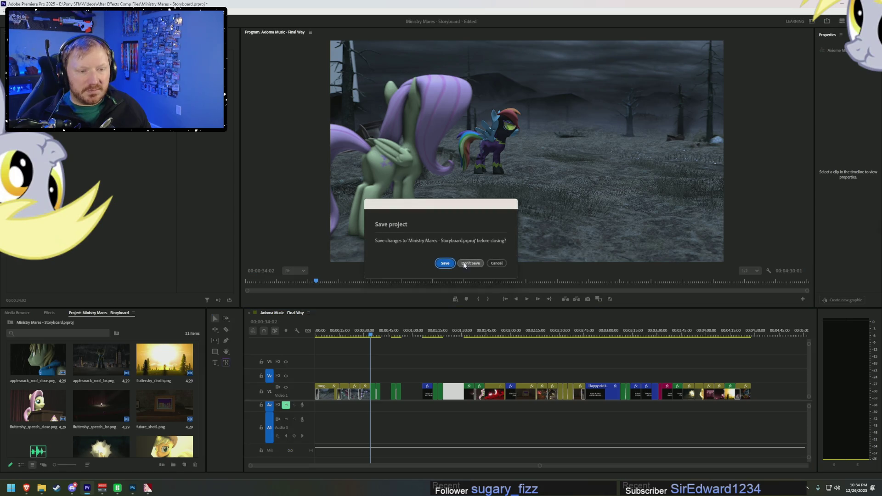
{"action": "left_click", "coordinate": [445, 262]}
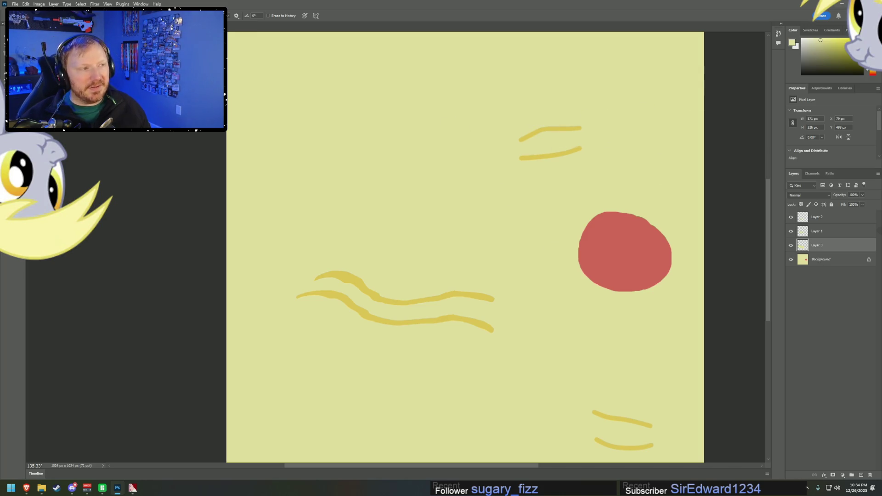
{"action": "key", "text": "alt+F4"}
{"action": "left_click", "coordinate": [437, 176]}
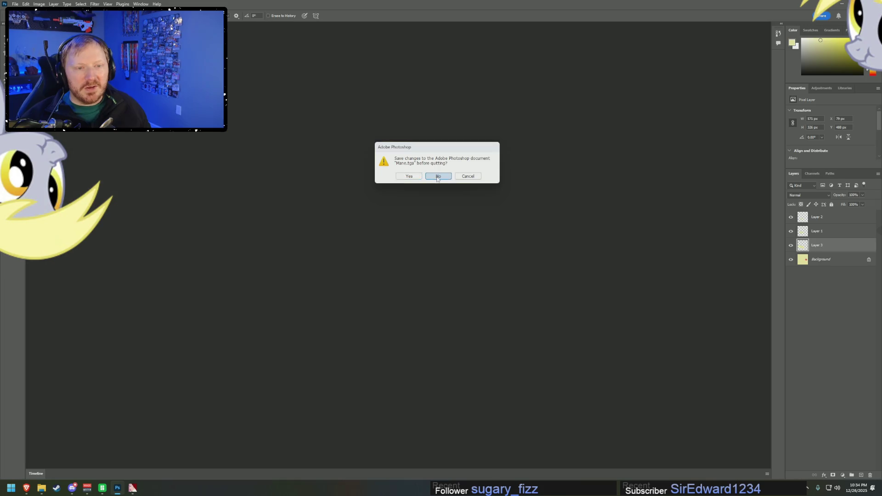
{"action": "key", "text": "alt+F4"}
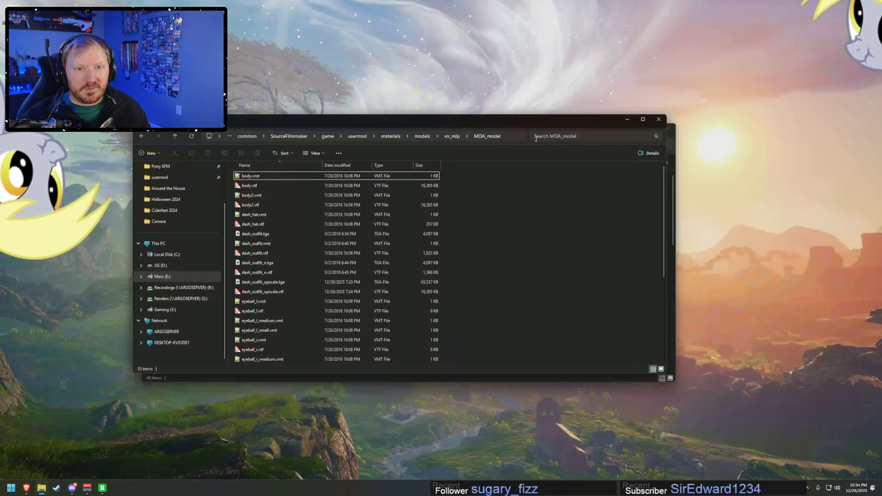
- Close the last File Explorer window and bring up the browser's DeviantArt gallery
{"action": "left_click", "coordinate": [659, 121]}
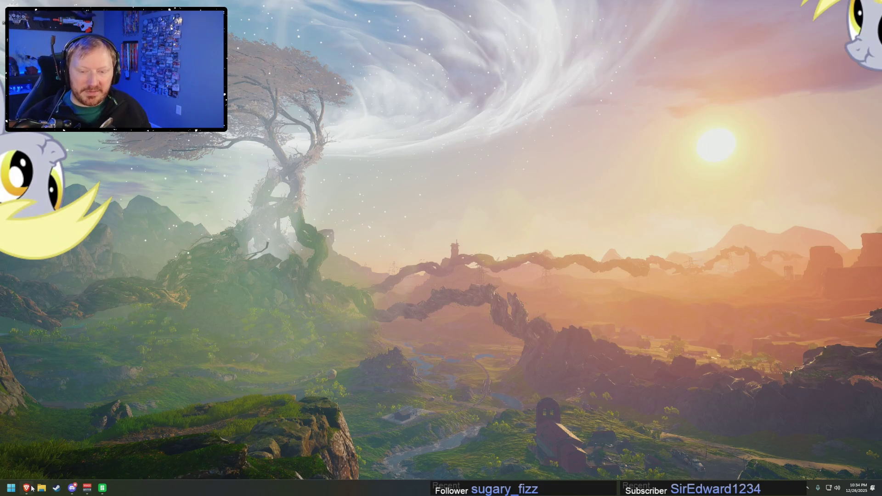
{"action": "mouse_move", "coordinate": [27, 488]}
{"action": "left_click", "coordinate": [41, 449]}
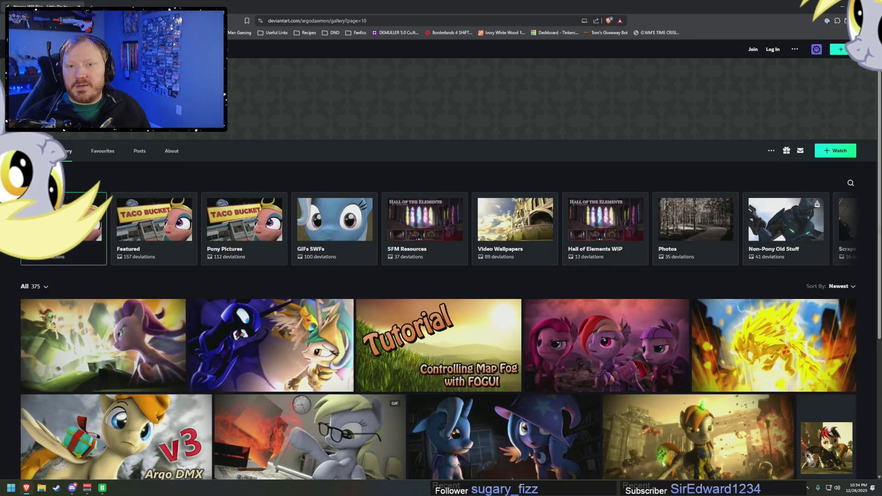
- Switch to the Twitch Stream Manager tab, dismiss an accidental save dialog, and open Raid Channel
{"action": "key", "text": "ctrl+Tab"}
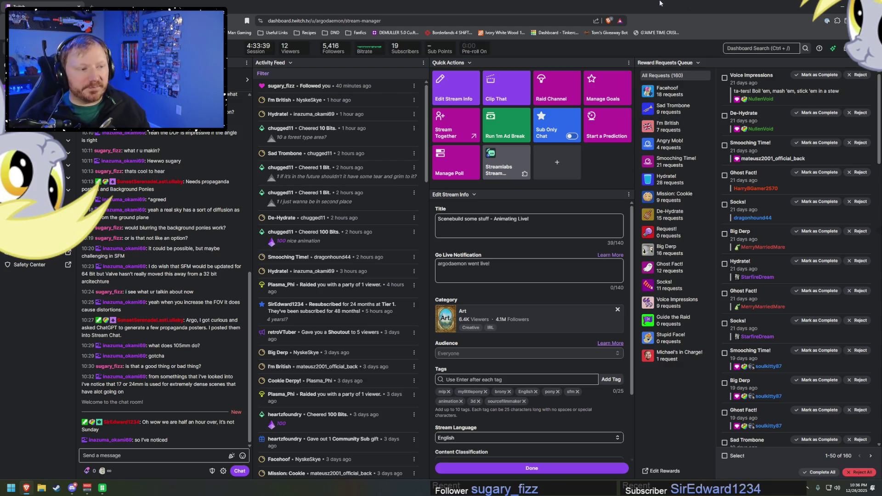
{"action": "key", "text": "ctrl+s"}
{"action": "key", "text": "Escape"}
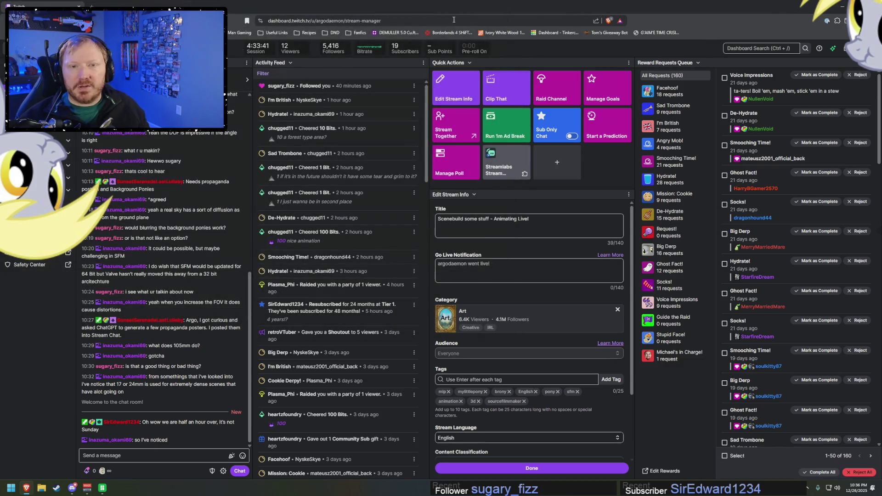
{"action": "left_click", "coordinate": [564, 92]}
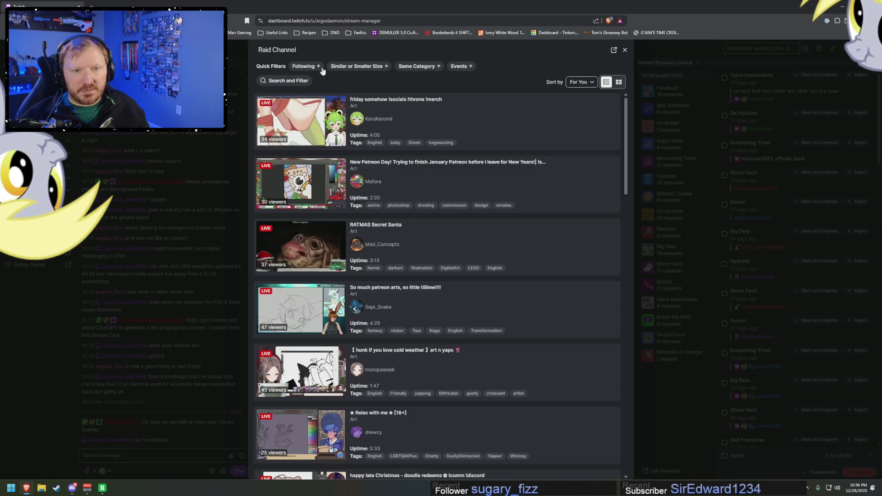
- Filter to followed channels and preview PaleoSteno's Balatro game-giveaway stream
{"action": "left_click", "coordinate": [305, 66]}
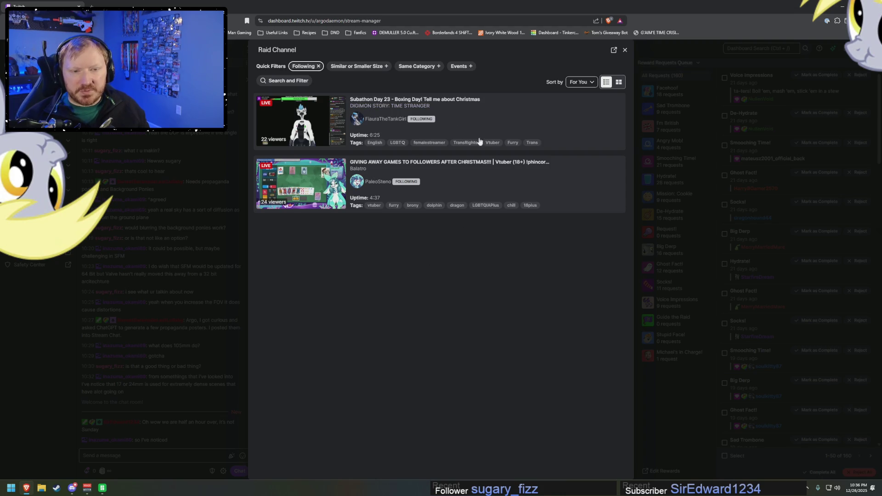
{"action": "left_click", "coordinate": [472, 190]}
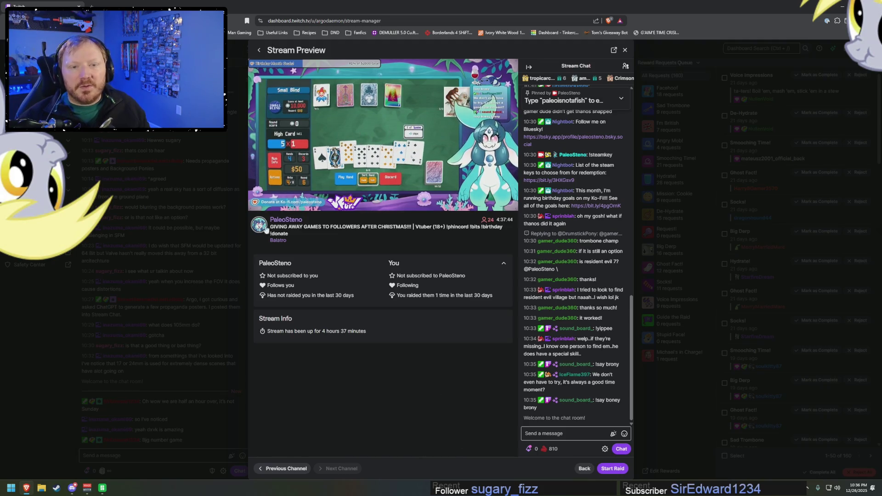
- Start the raid on PaleoSteno's Balatro stream
{"action": "left_click", "coordinate": [607, 469]}
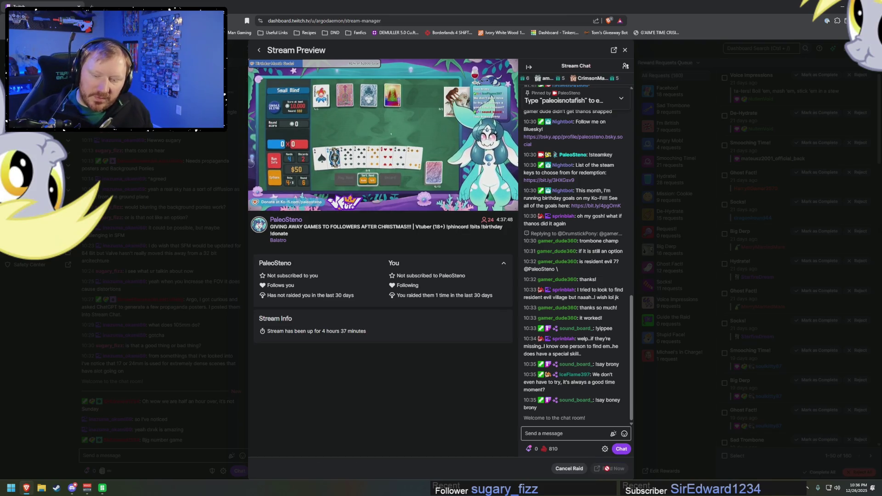